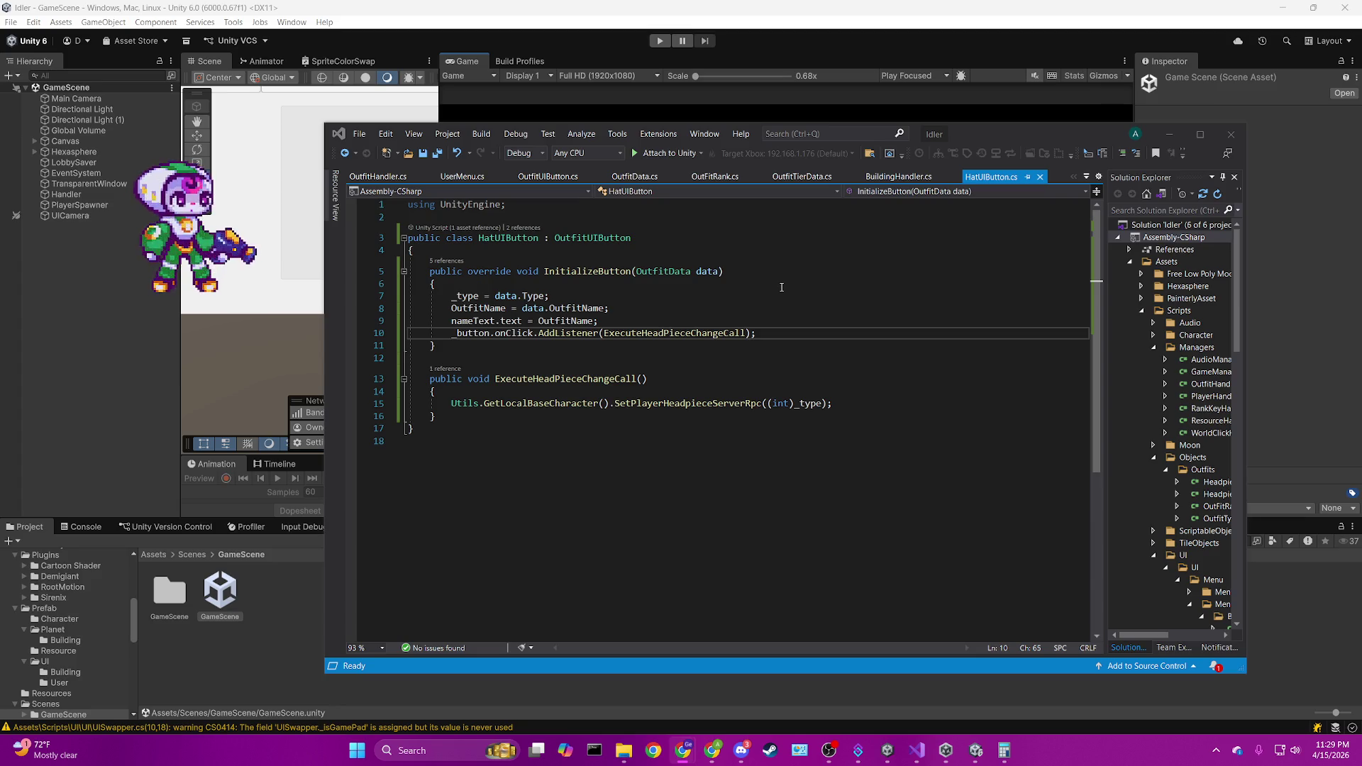
Switch from the HatUIButton script in Visual Studio back to the Unity editor.
key(alt+Tab)
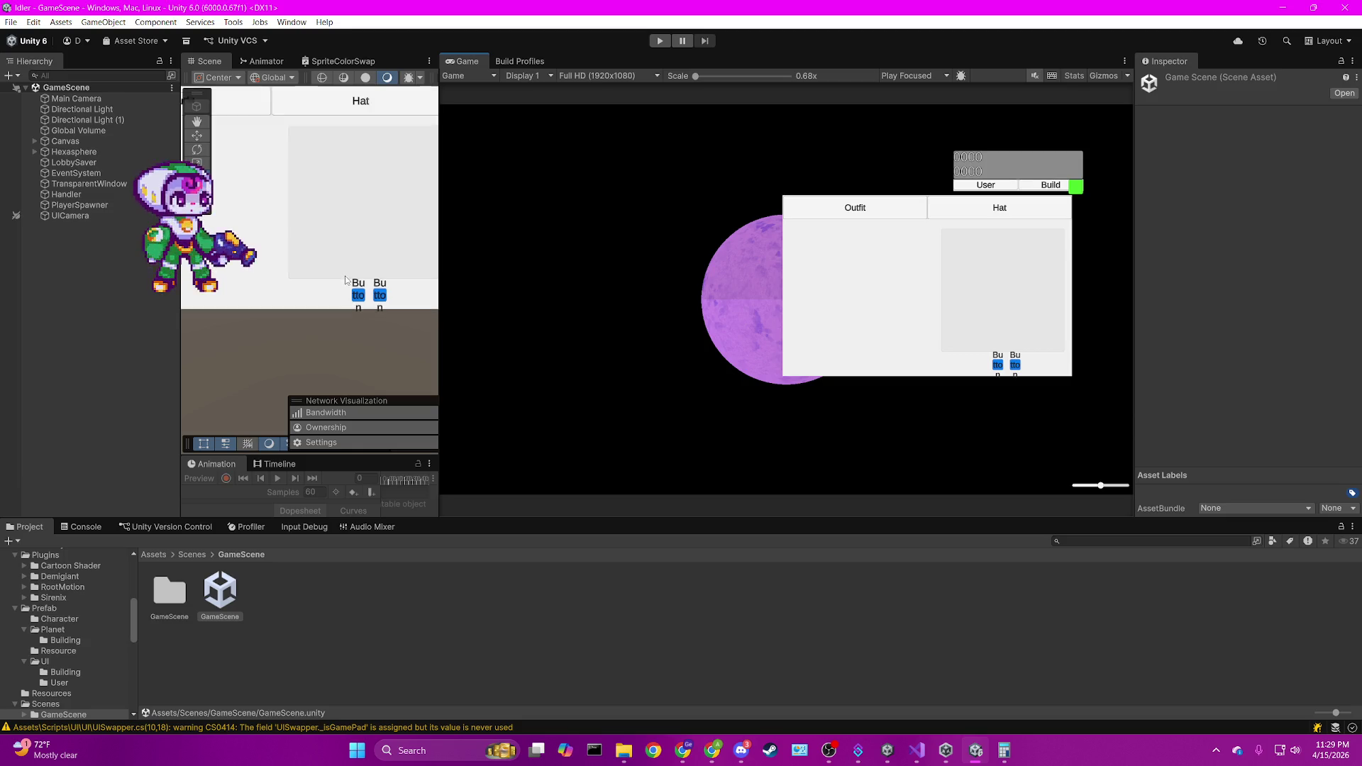
Zoom out and pan the Scene view until the Outfit/Hat UI panel is centered.
scroll(347, 280, down, 2)
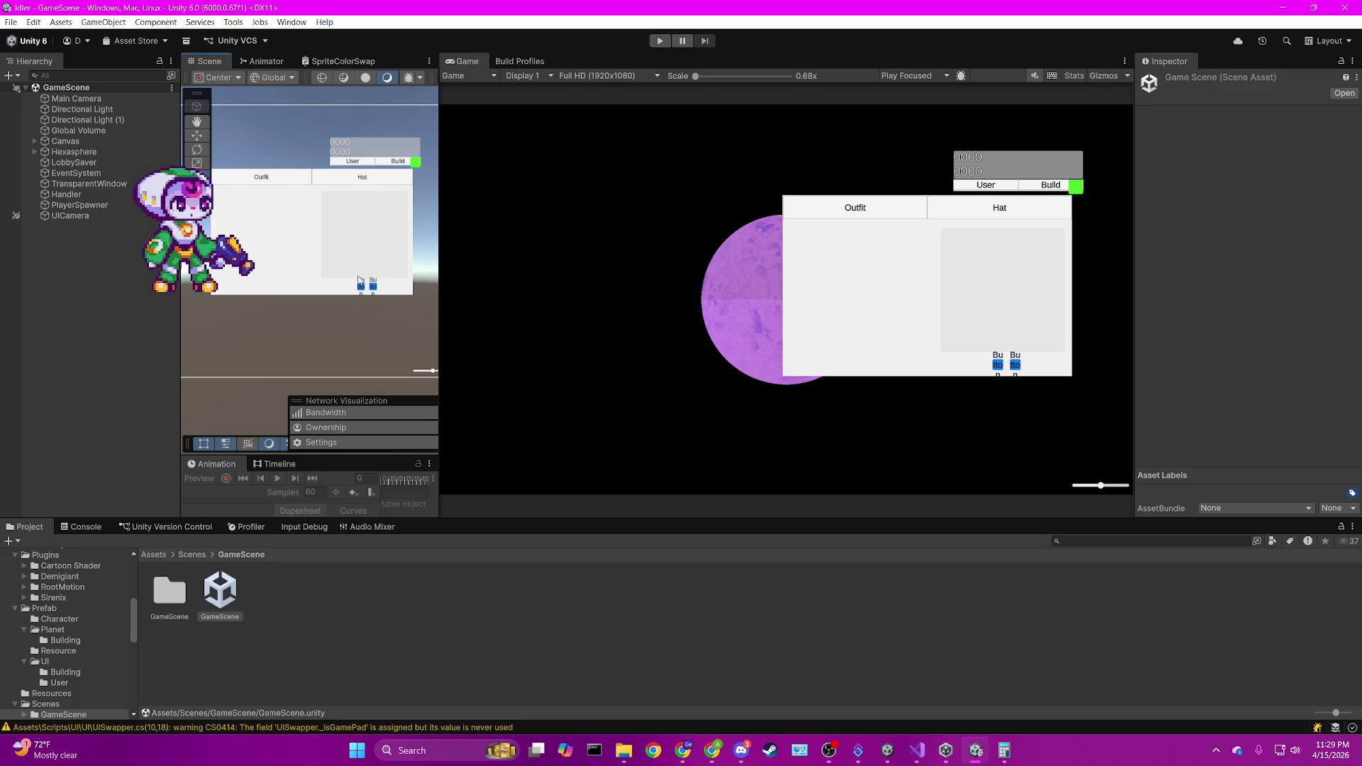
drag(359, 280, 395, 285)
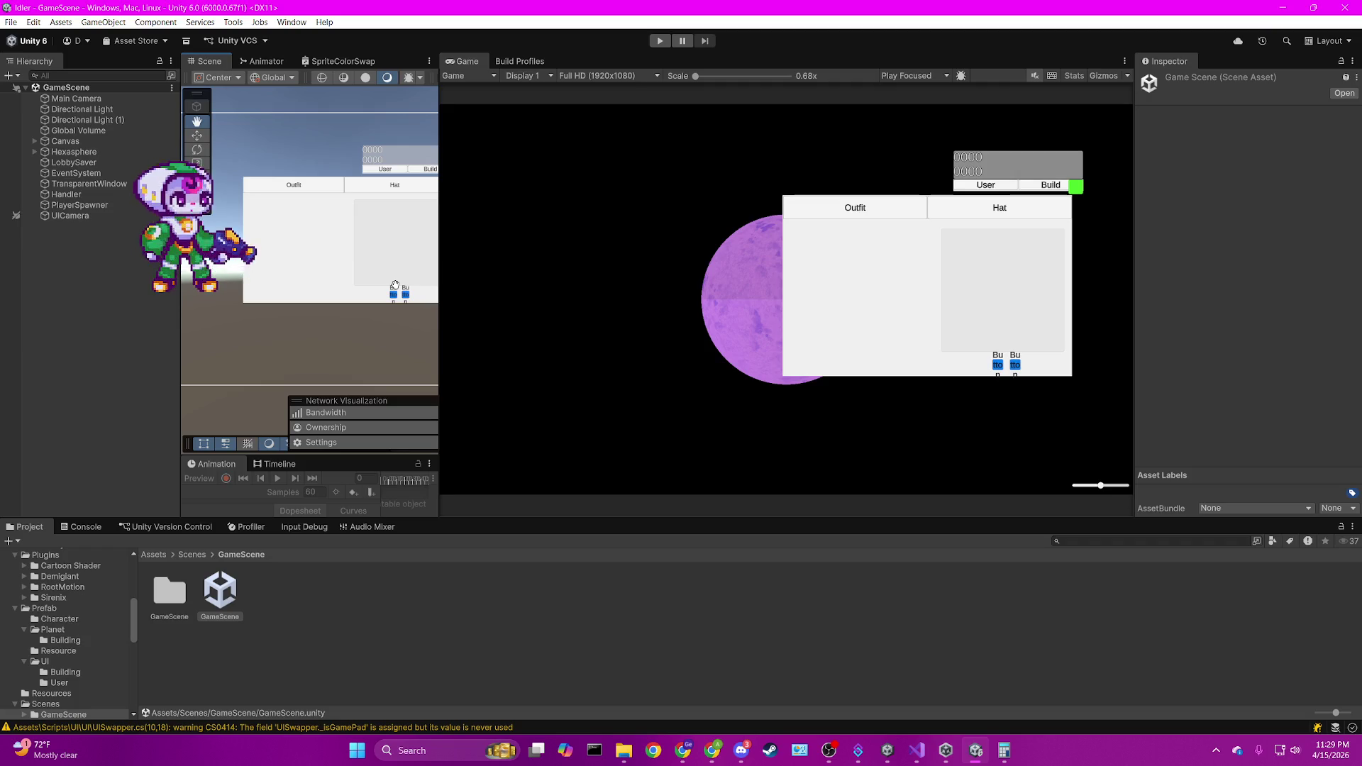
drag(395, 285, 373, 288)
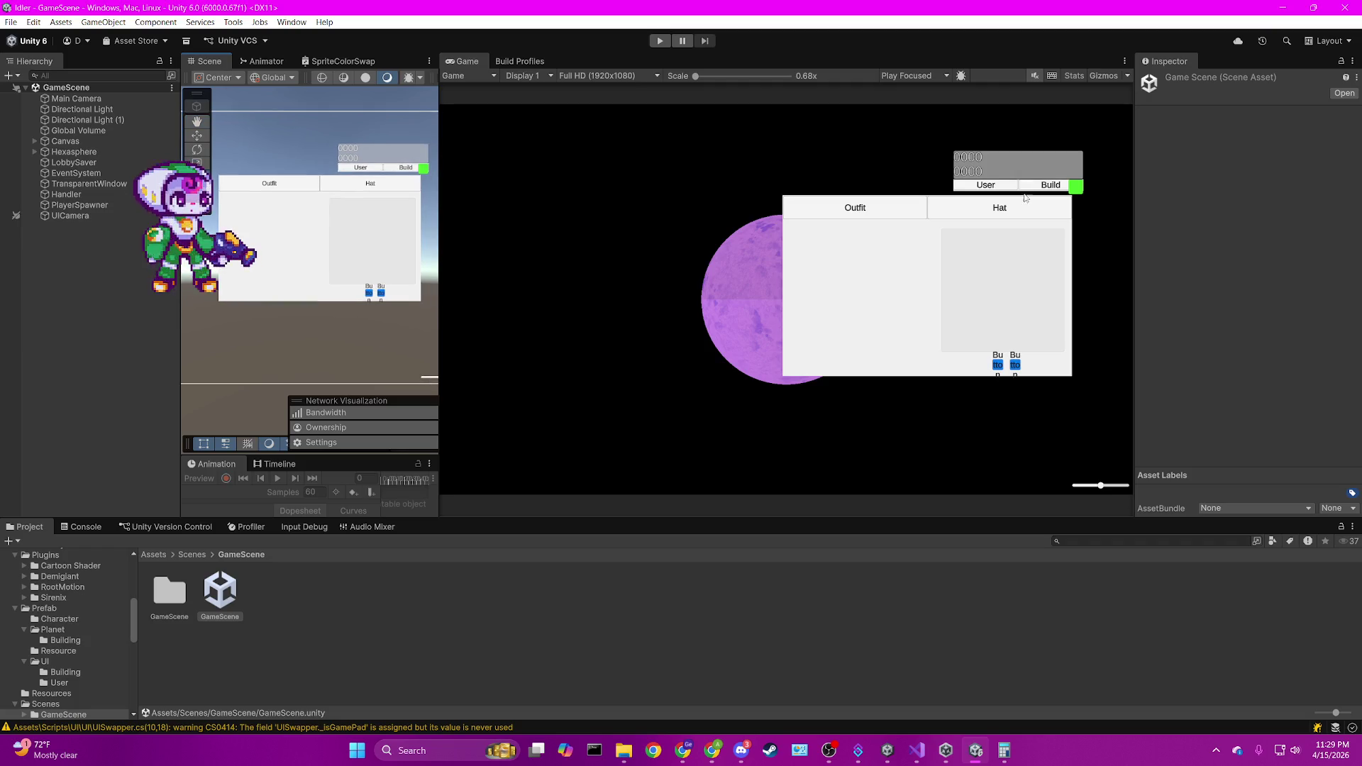
Run the game and switch its menu to the Build tab listing House and Shop.
click(661, 41)
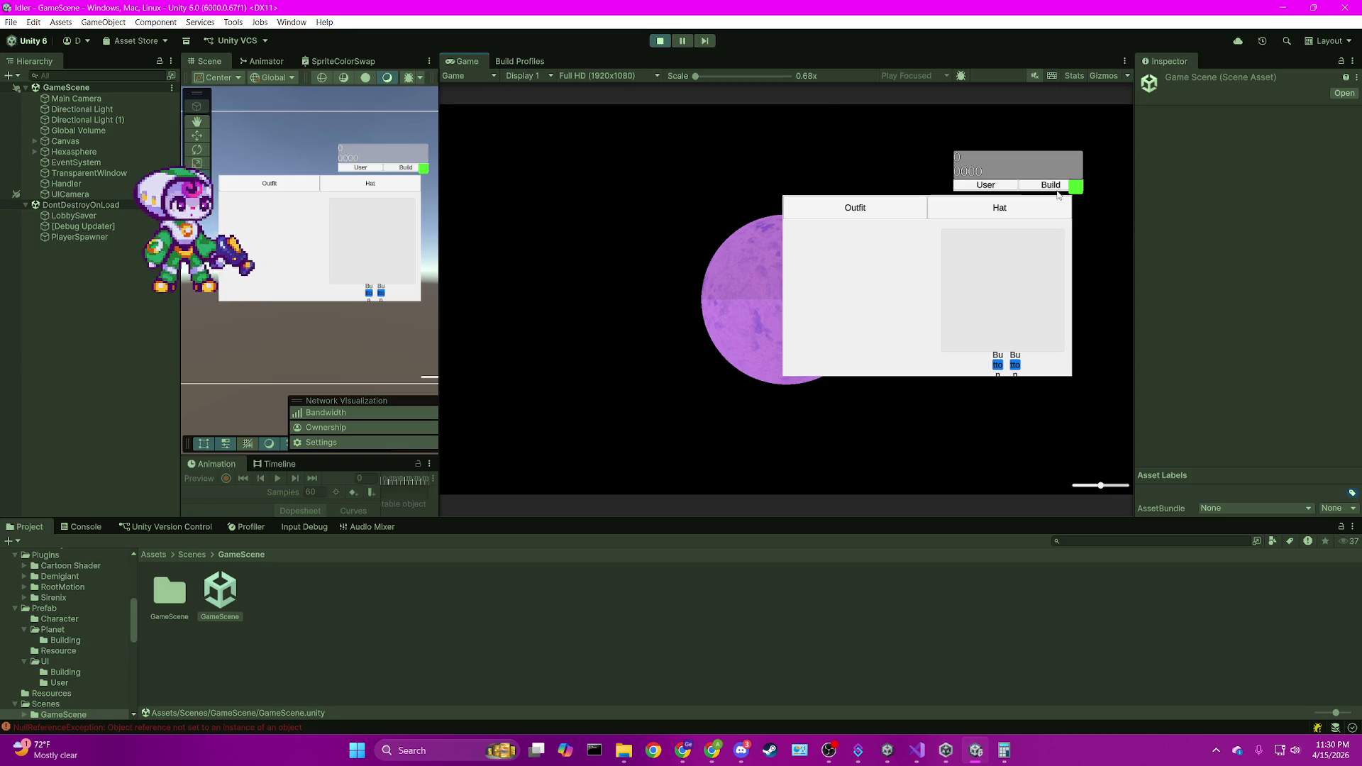
click(1056, 188)
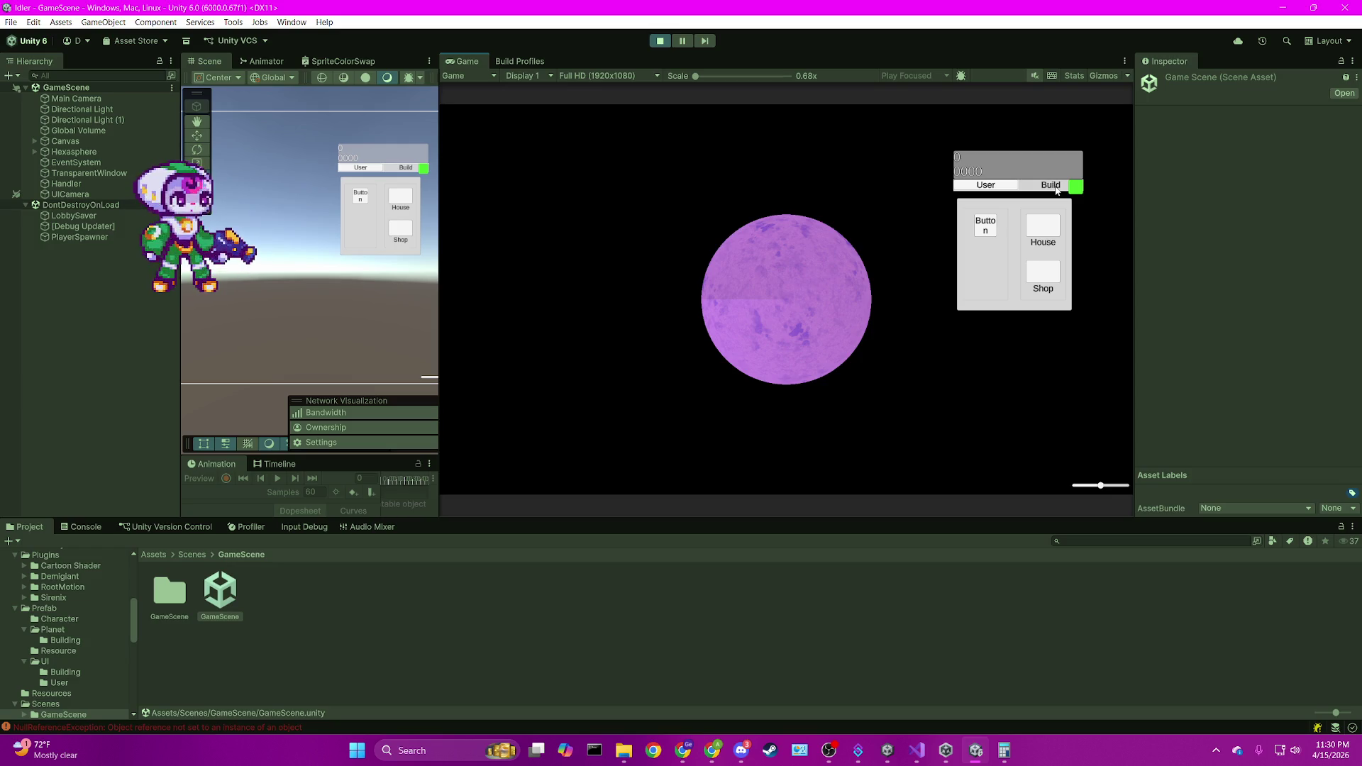
Switch the game menu back to the User tab's Outfit/Hat panel.
click(1001, 189)
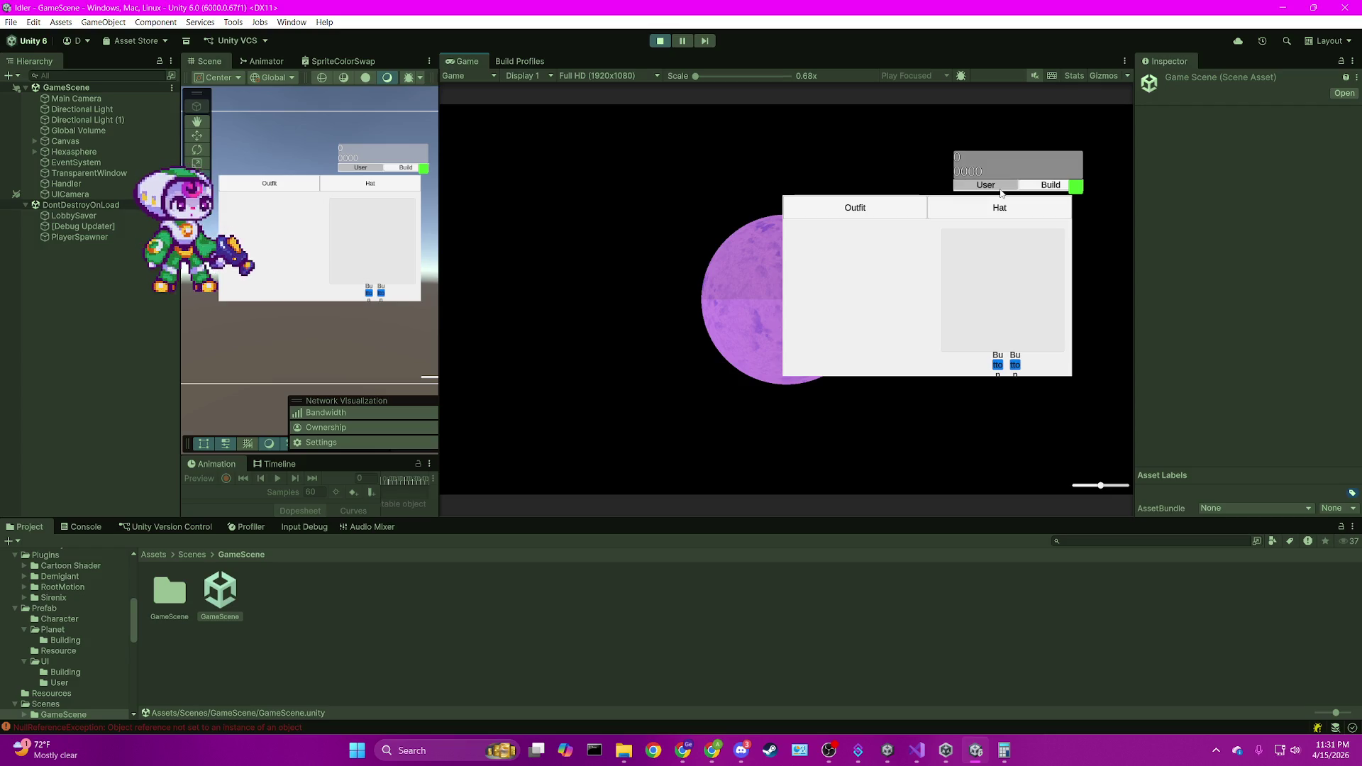
Stop the running game to return to edit mode.
click(659, 40)
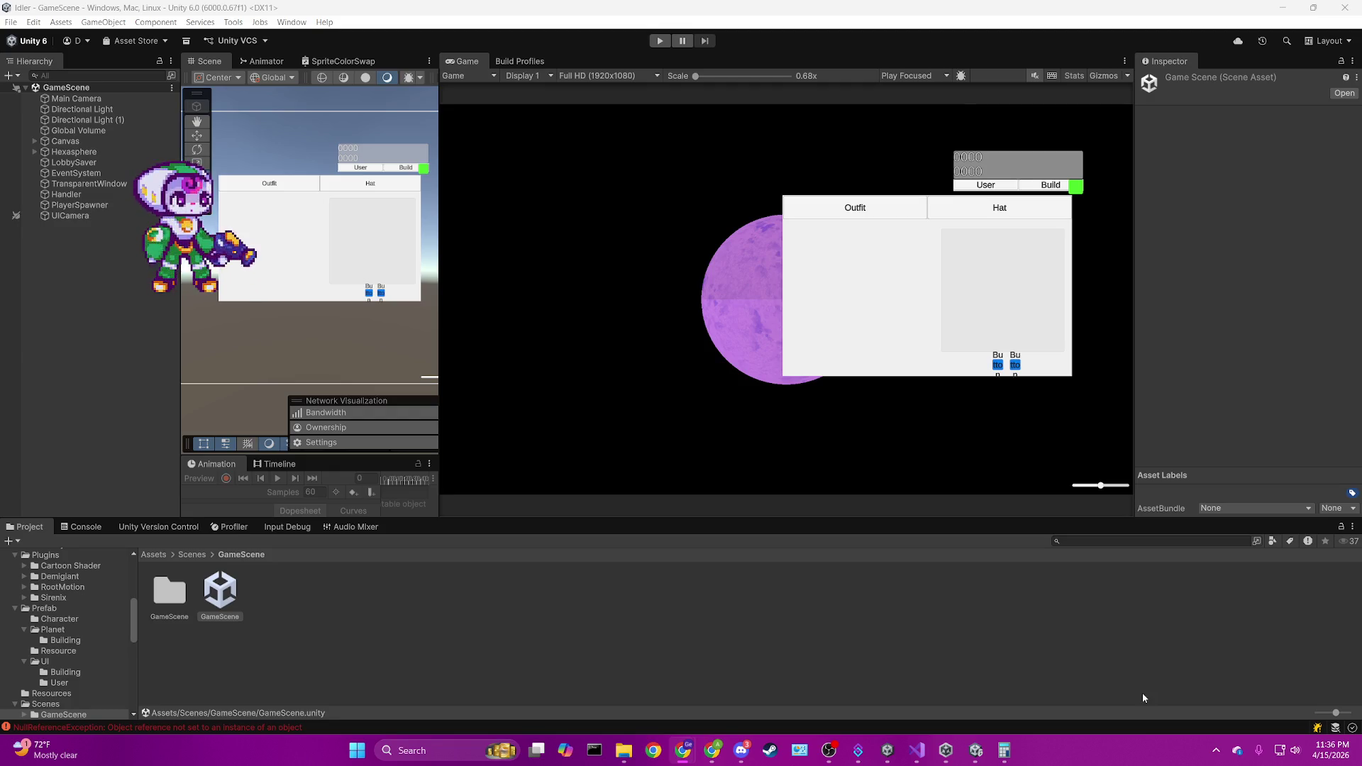
Under Canvas, deactivate UserPanel and activate BuildingPanel.
click(33, 140)
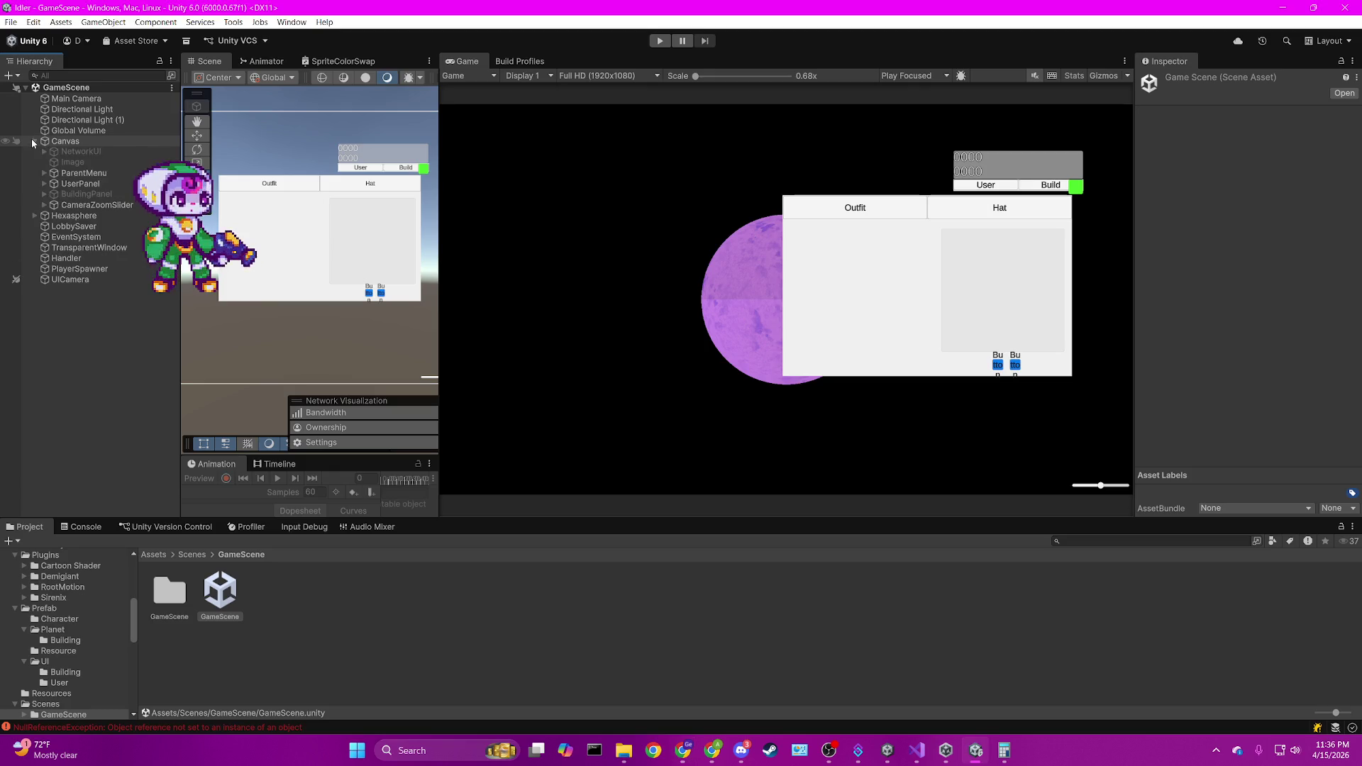
click(44, 173)
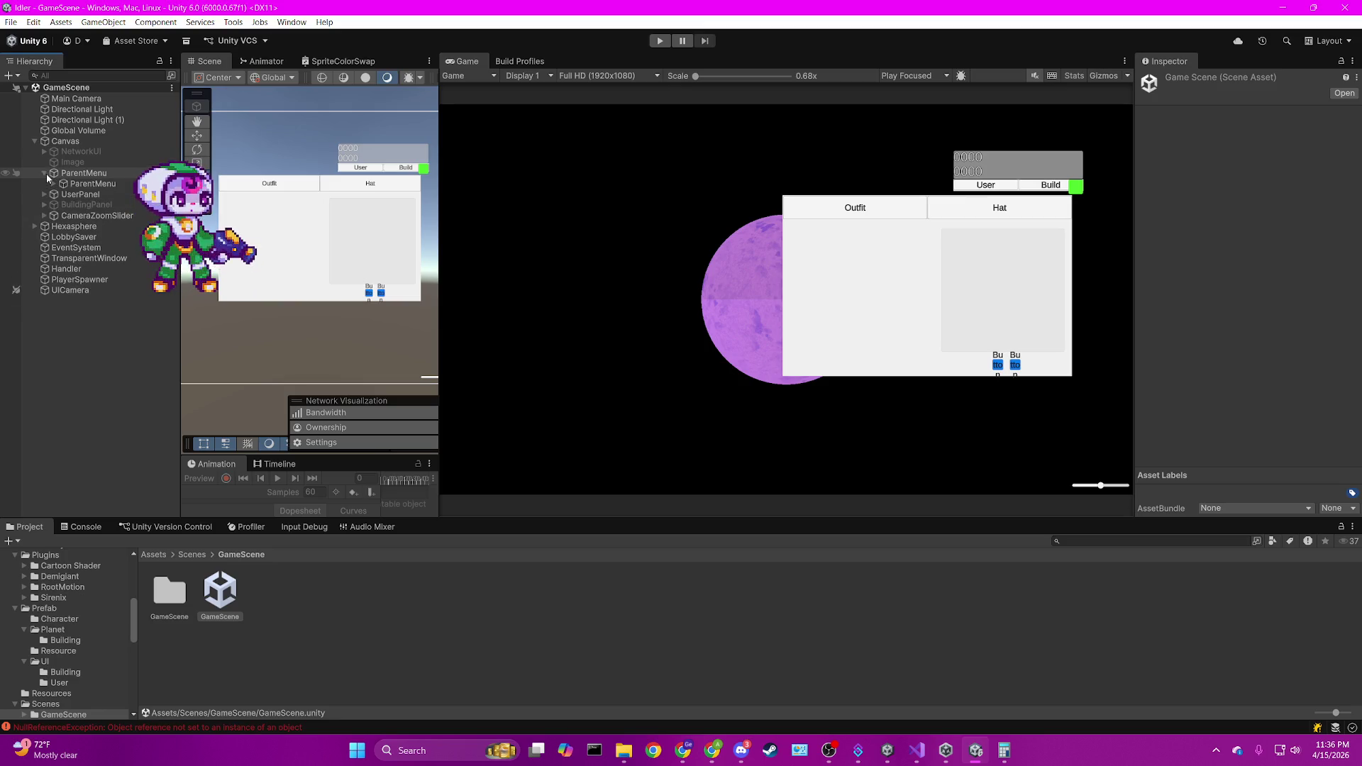
click(44, 173)
click(81, 184)
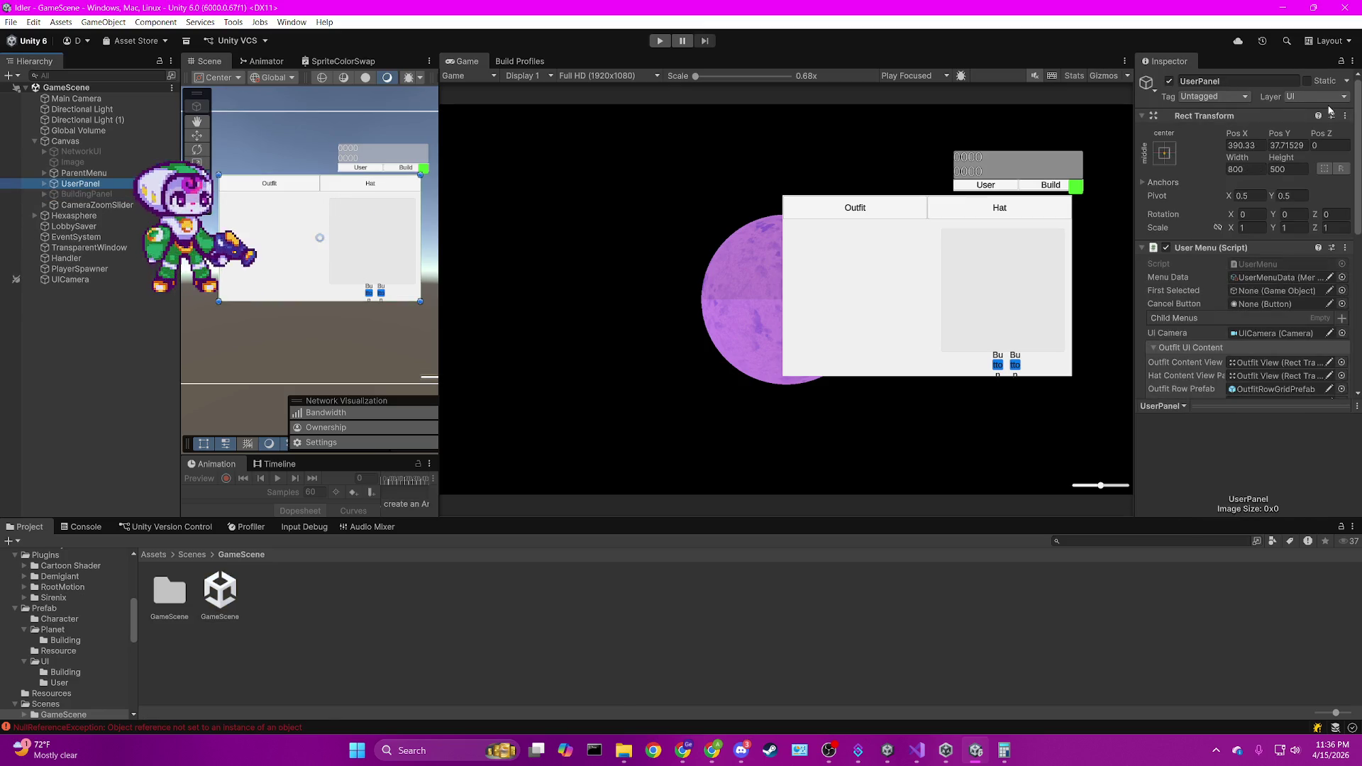
click(1168, 81)
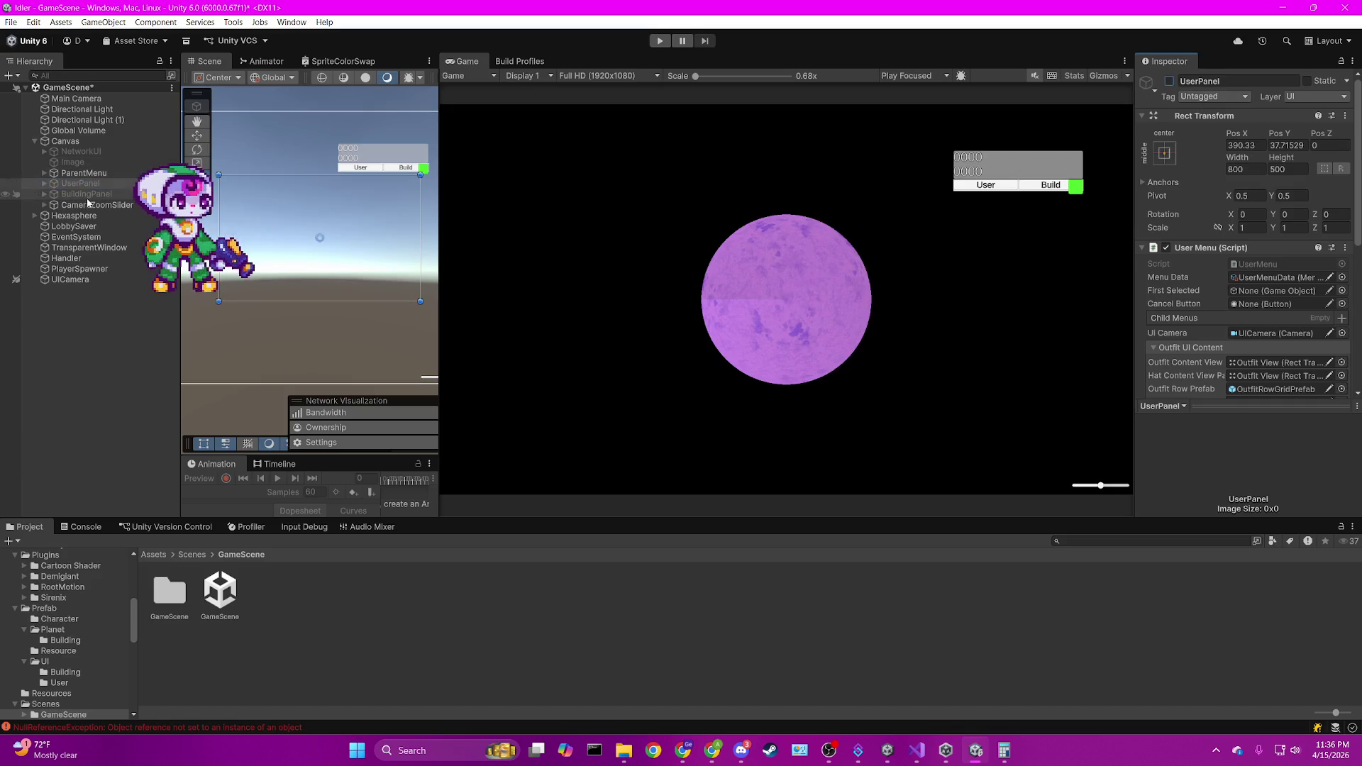
click(86, 194)
click(1169, 82)
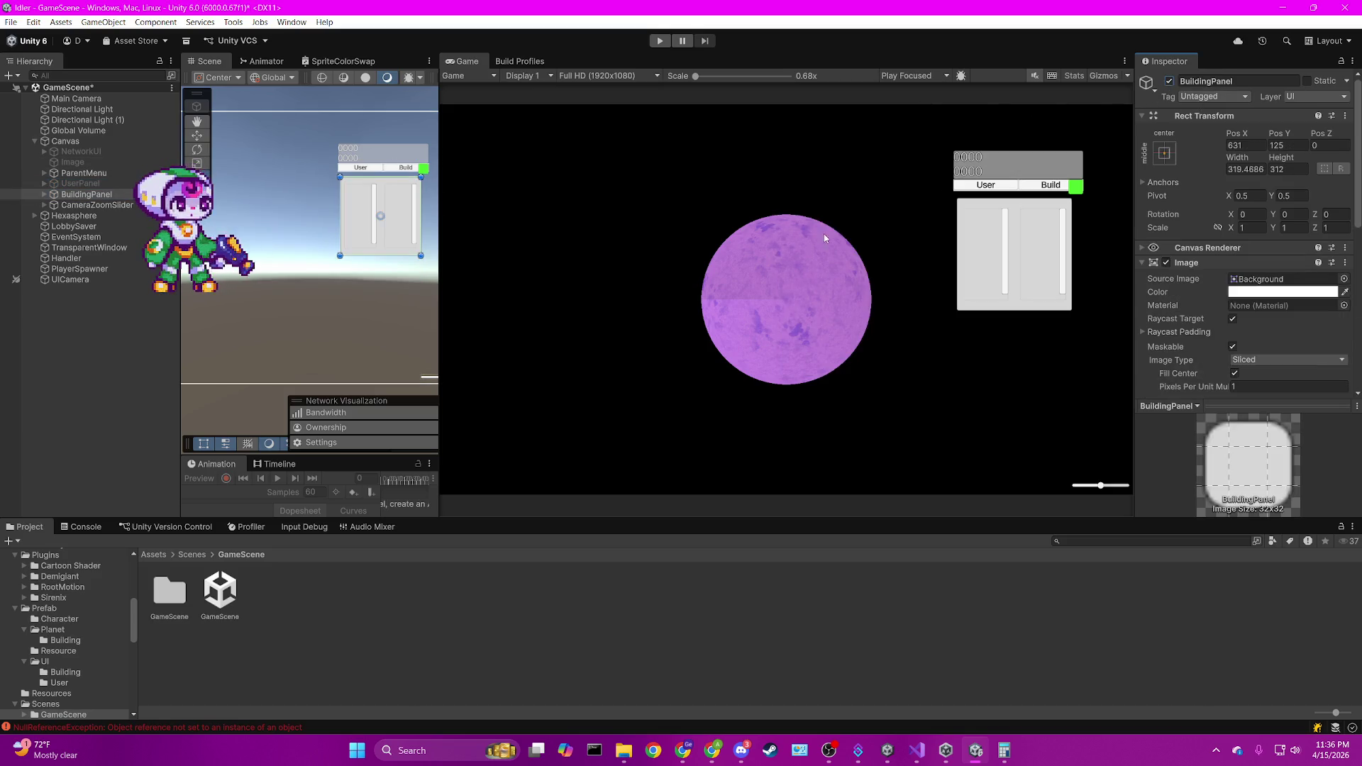
drag(70, 176, 71, 187)
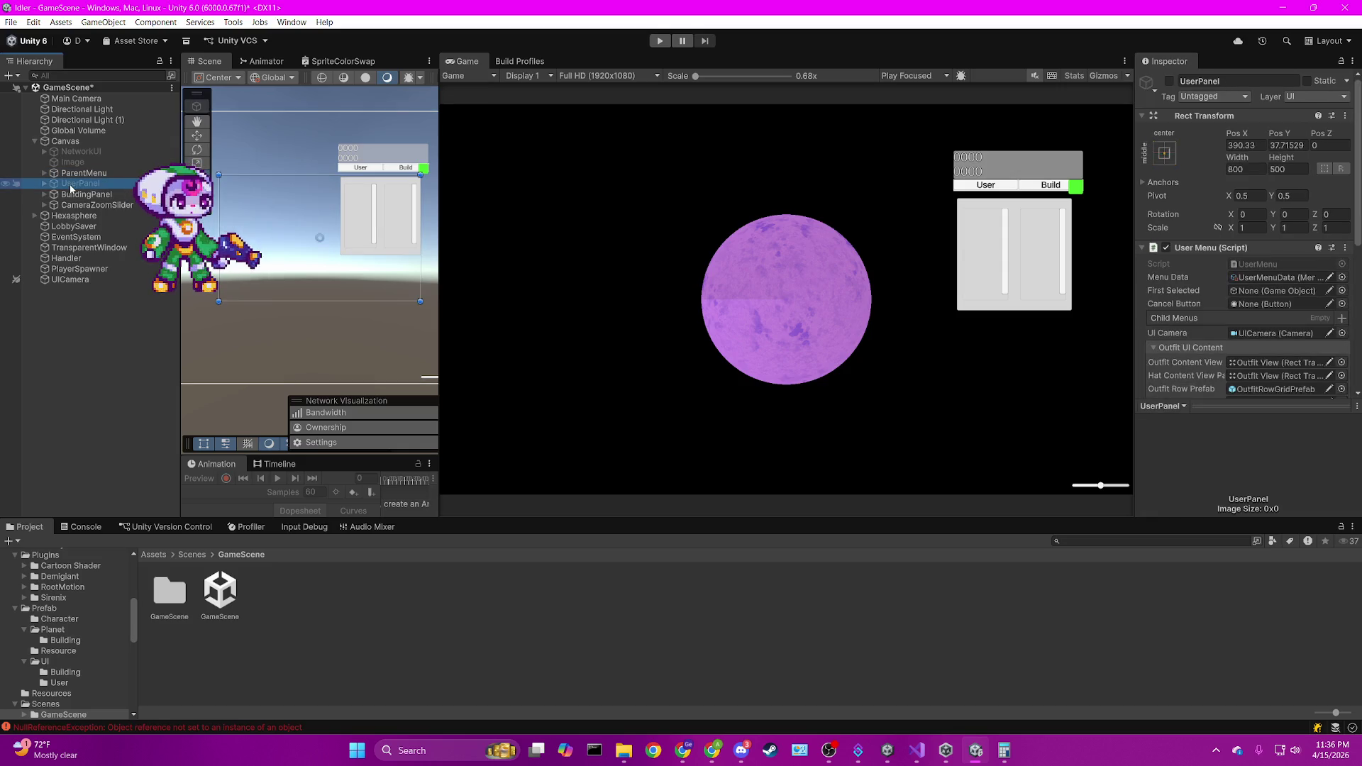
Copy UserPanel's Rect Transform component values onto BuildingPanel, then select its ScrollViewParent child.
right_click(1213, 122)
mouse_move(1261, 235)
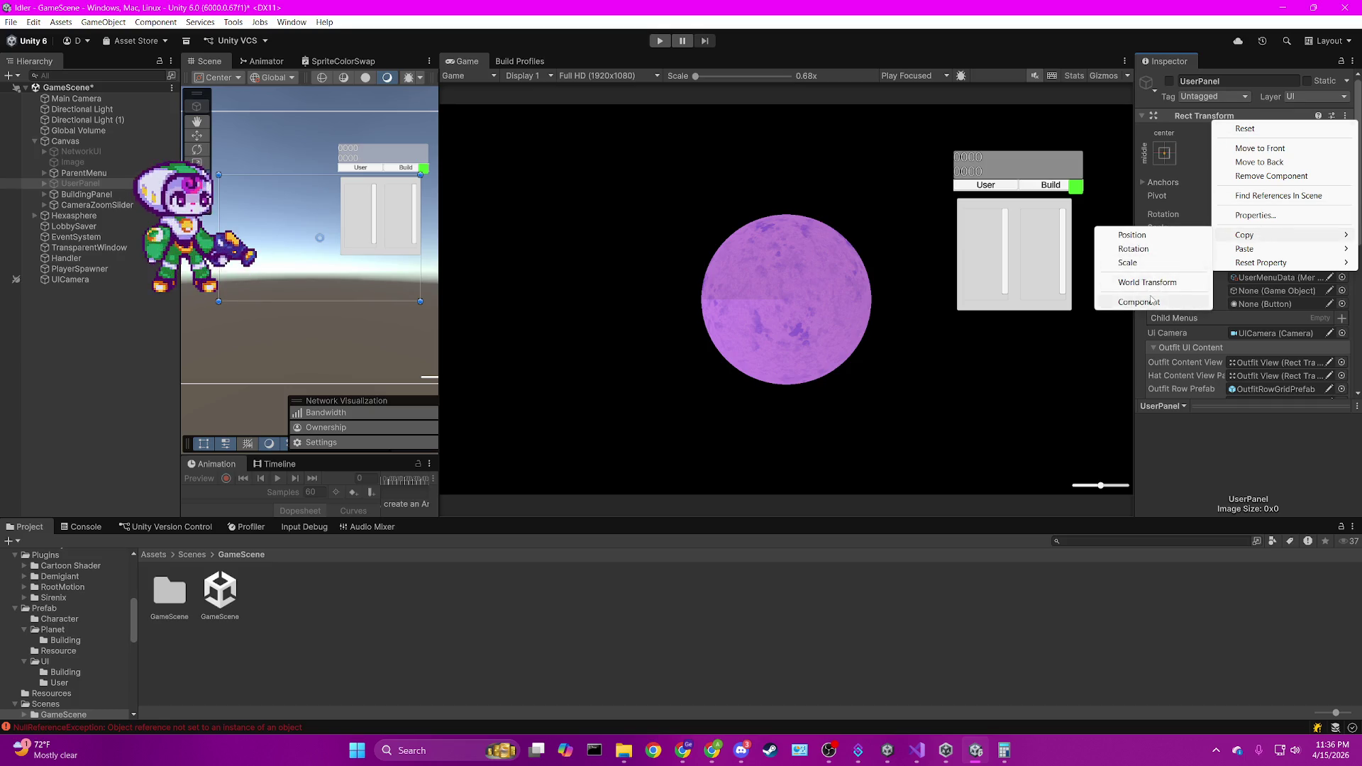
click(1160, 266)
click(106, 195)
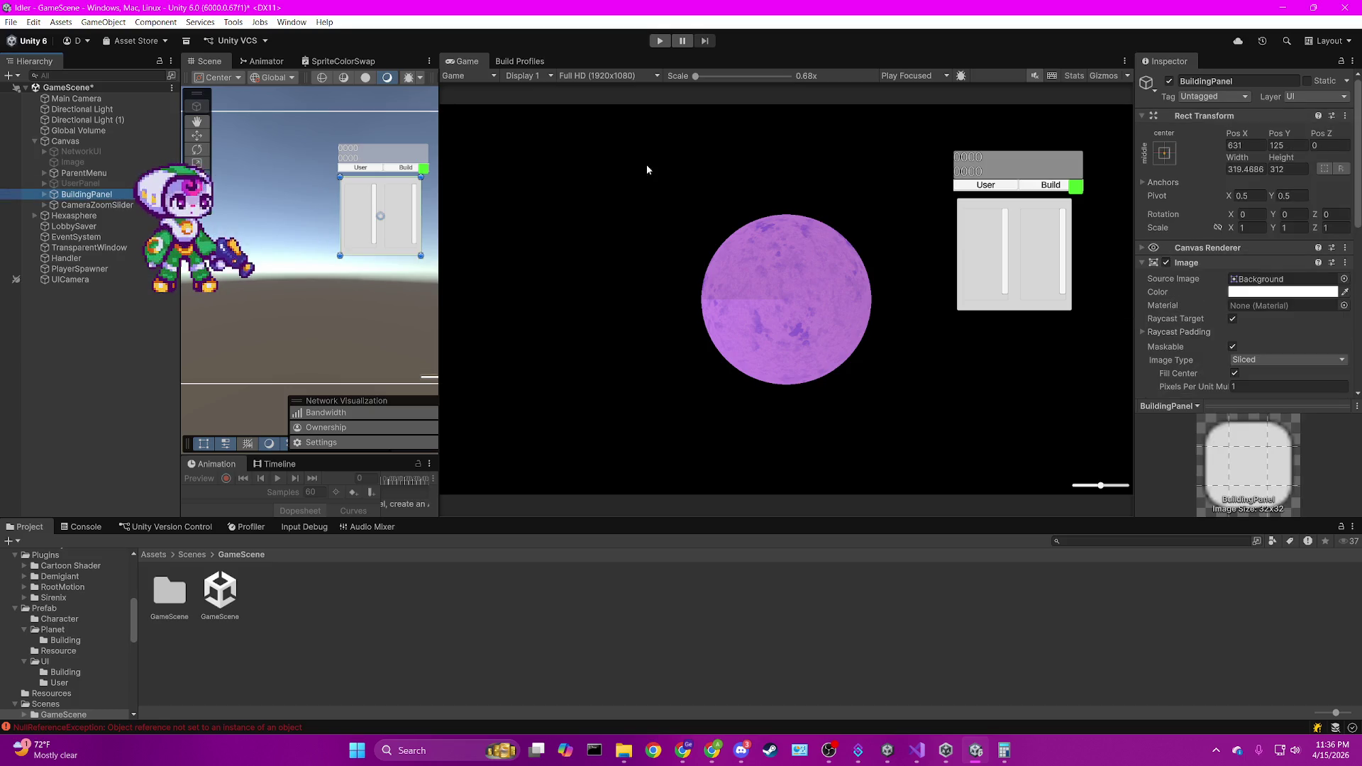
right_click(1206, 116)
mouse_move(1247, 255)
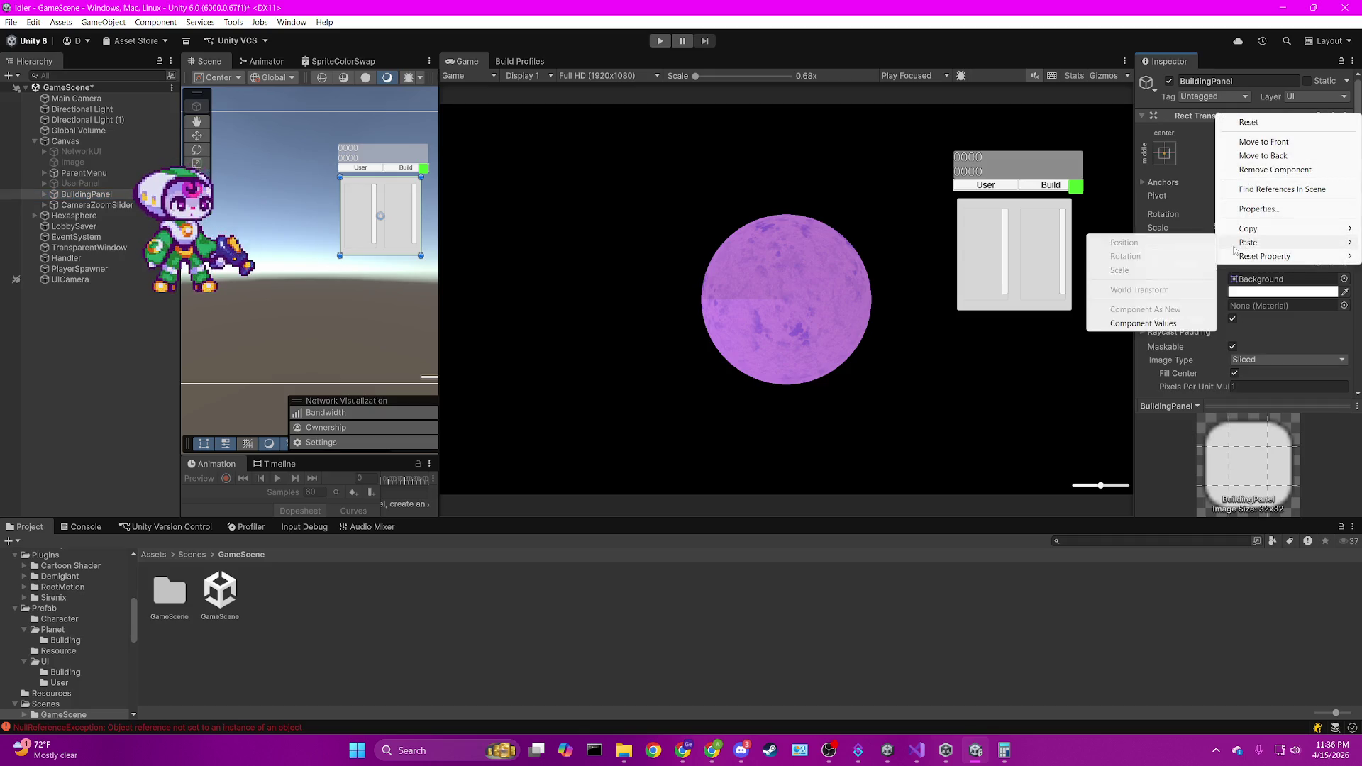
click(1149, 309)
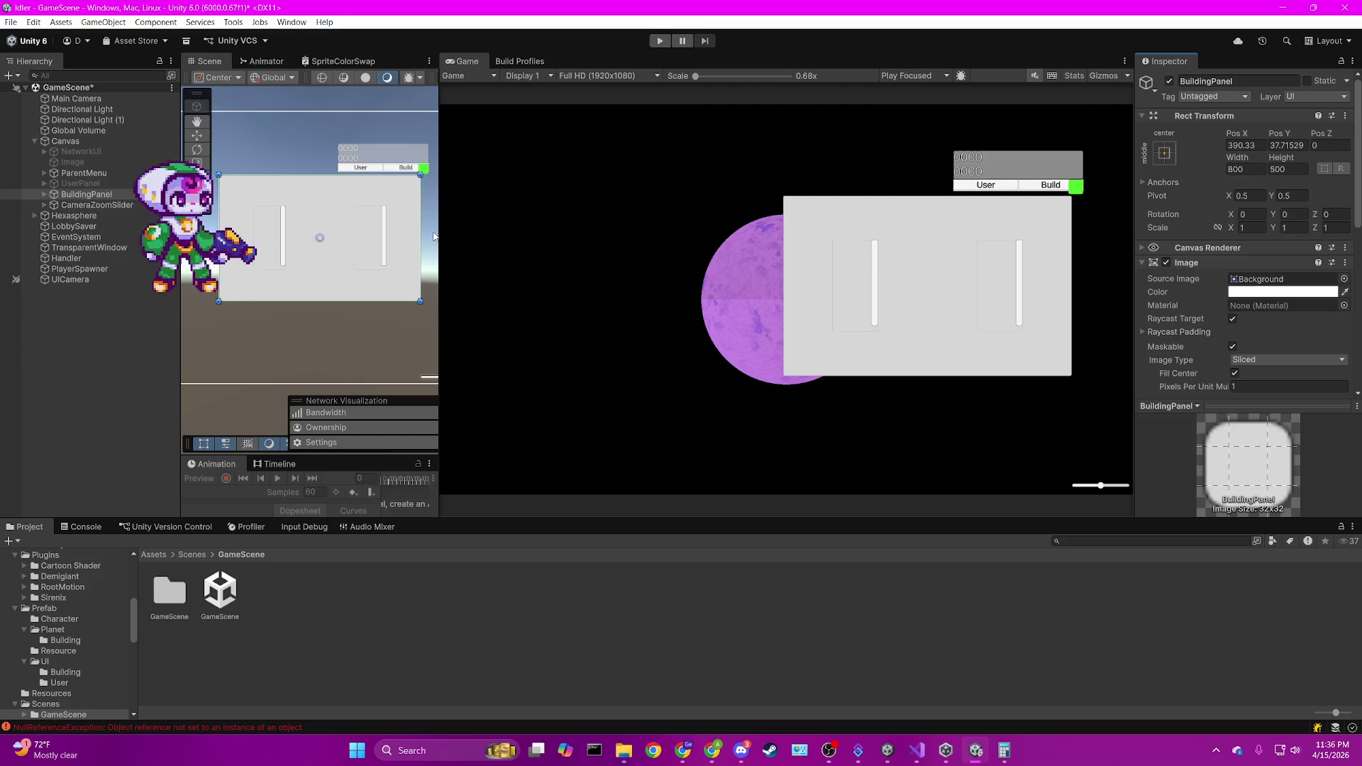
click(44, 194)
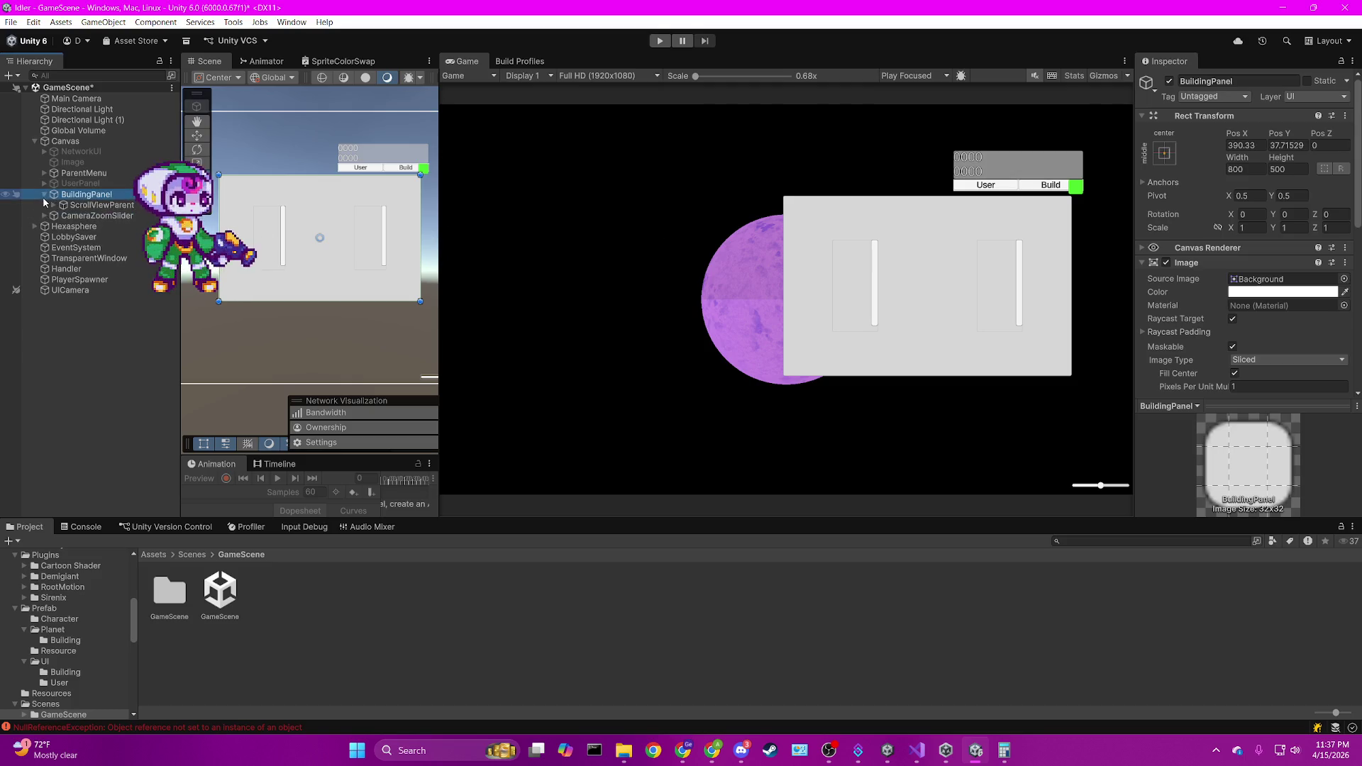
click(70, 206)
Expand ScrollViewParent to show the Current Building and All Building scroll views.
click(54, 205)
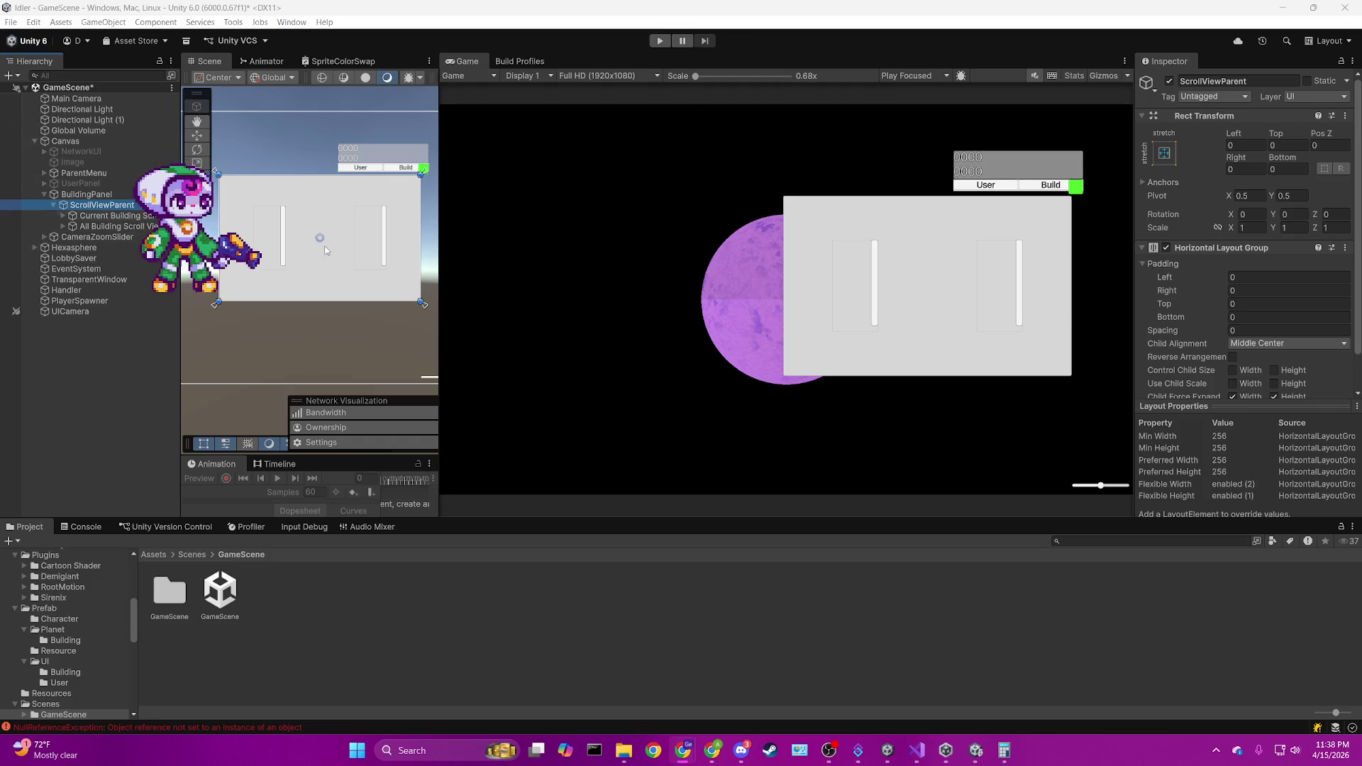
Inspect the Current Building and All Building scroll views.
click(256, 224)
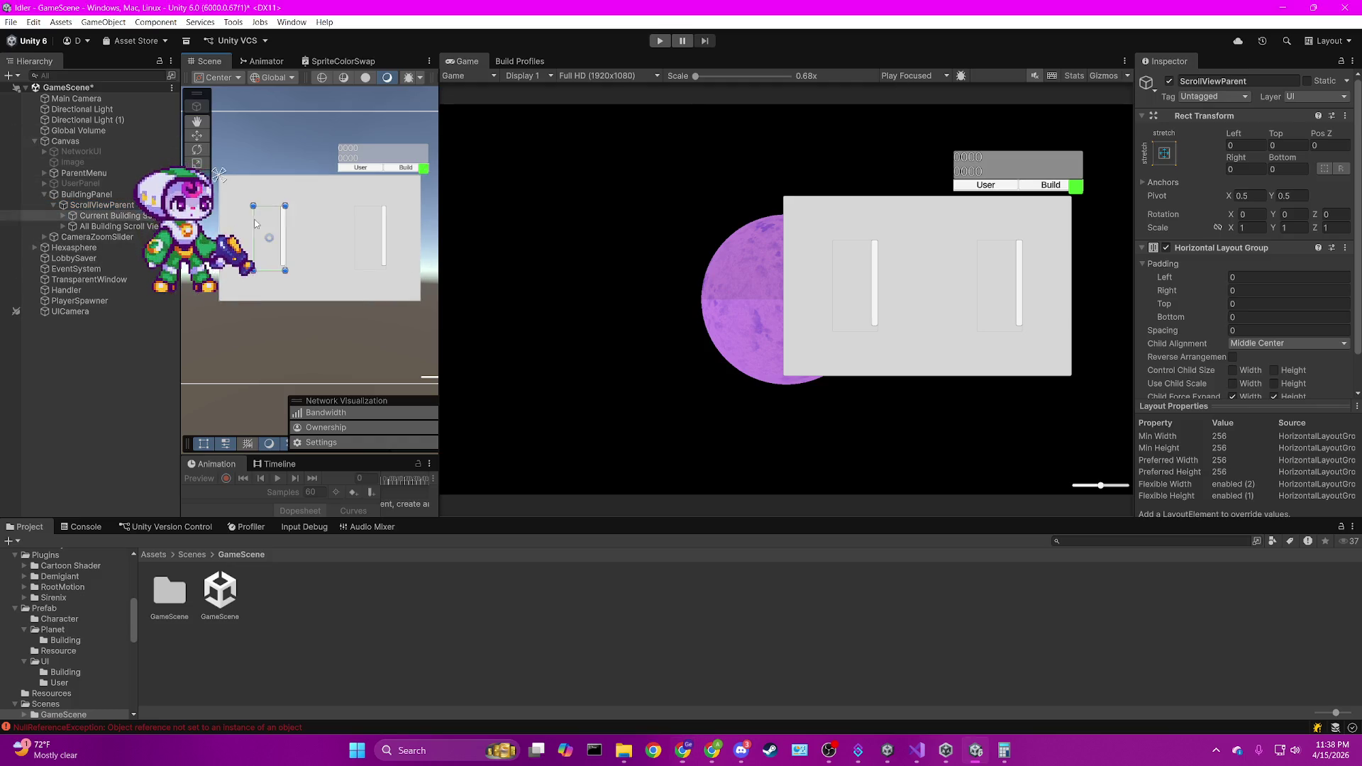
click(141, 227)
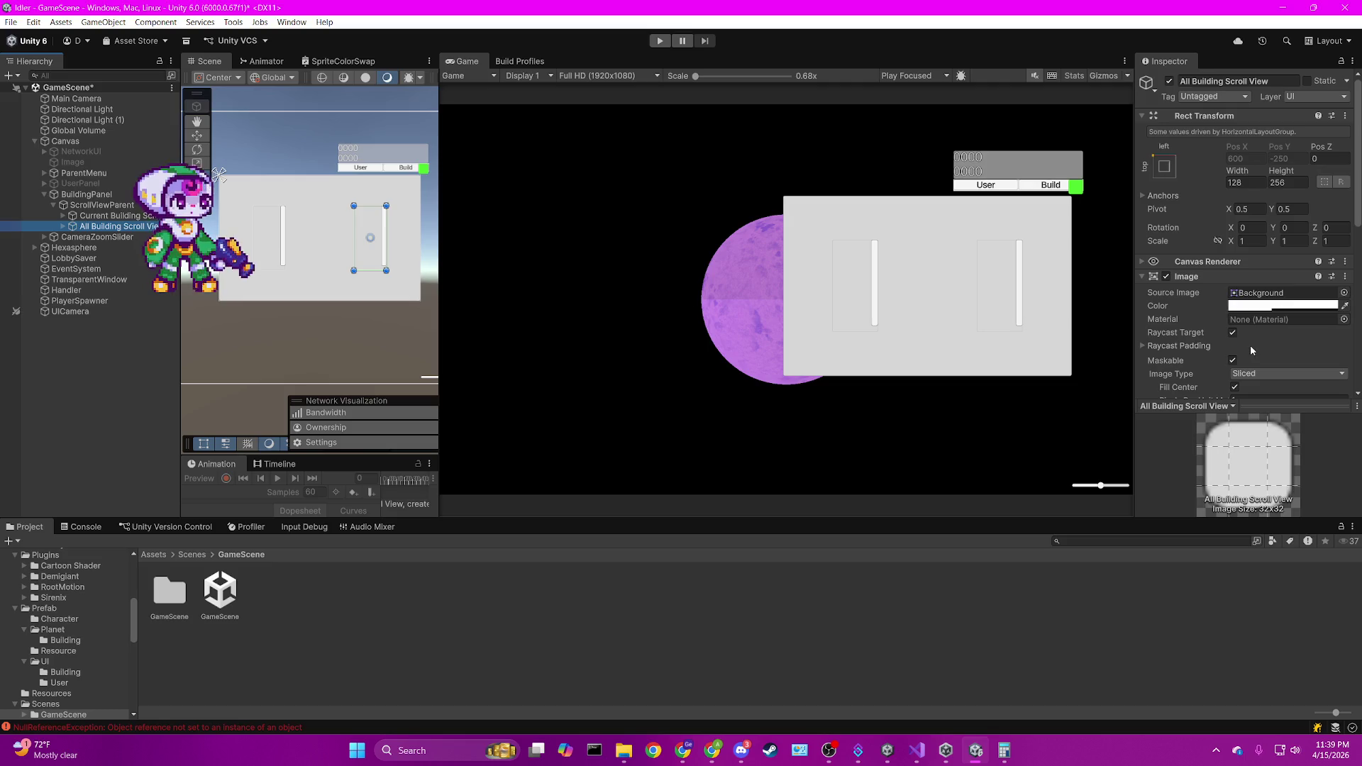
click(917, 749)
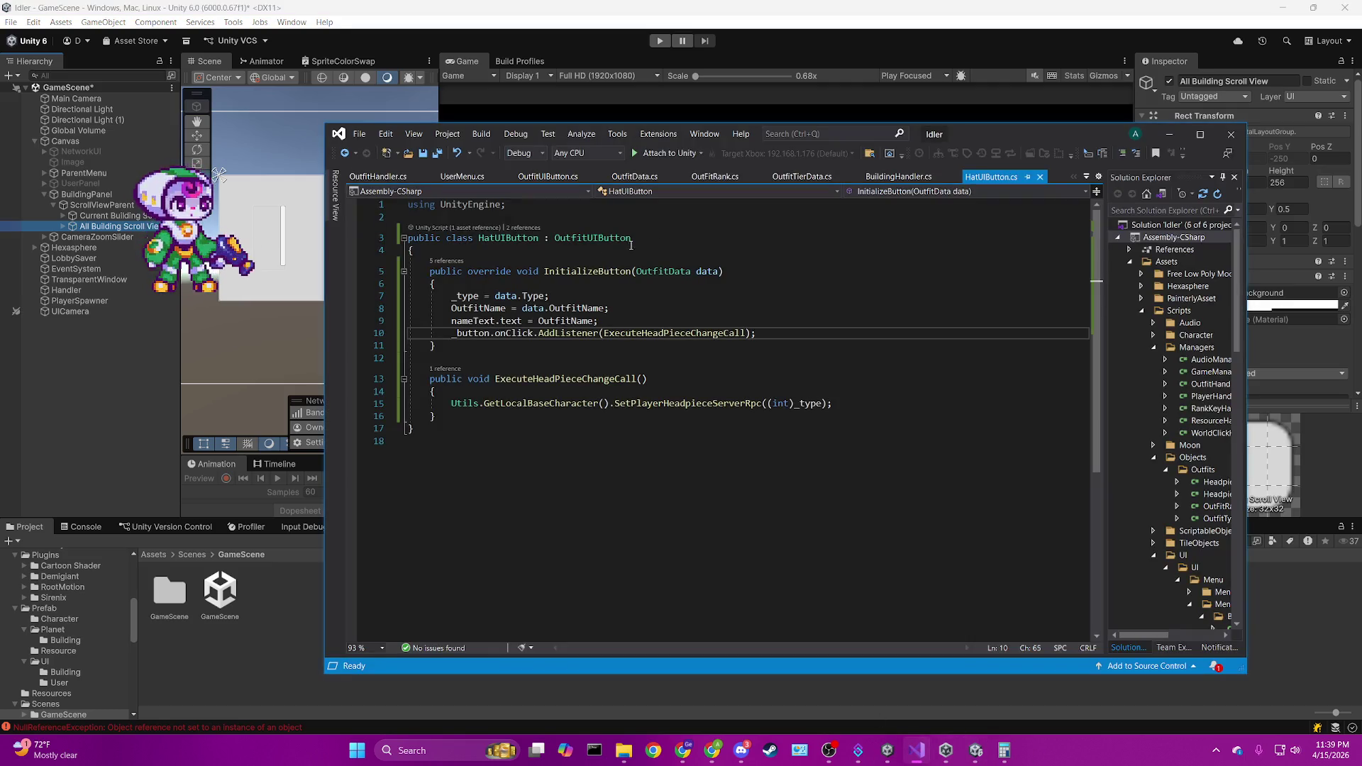
Remove the second Draggable Window (Script) component from BuildingPanel.
click(106, 195)
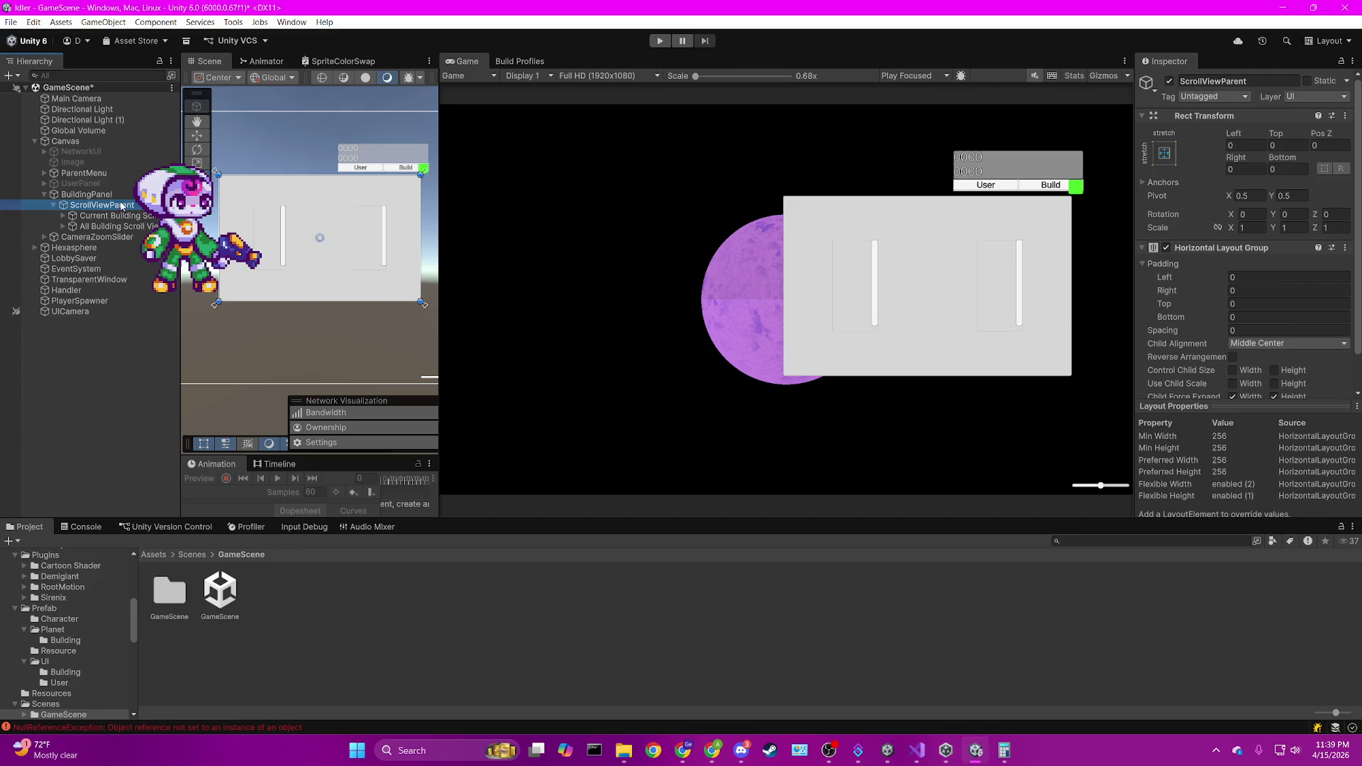
scroll(1256, 341, down, 6)
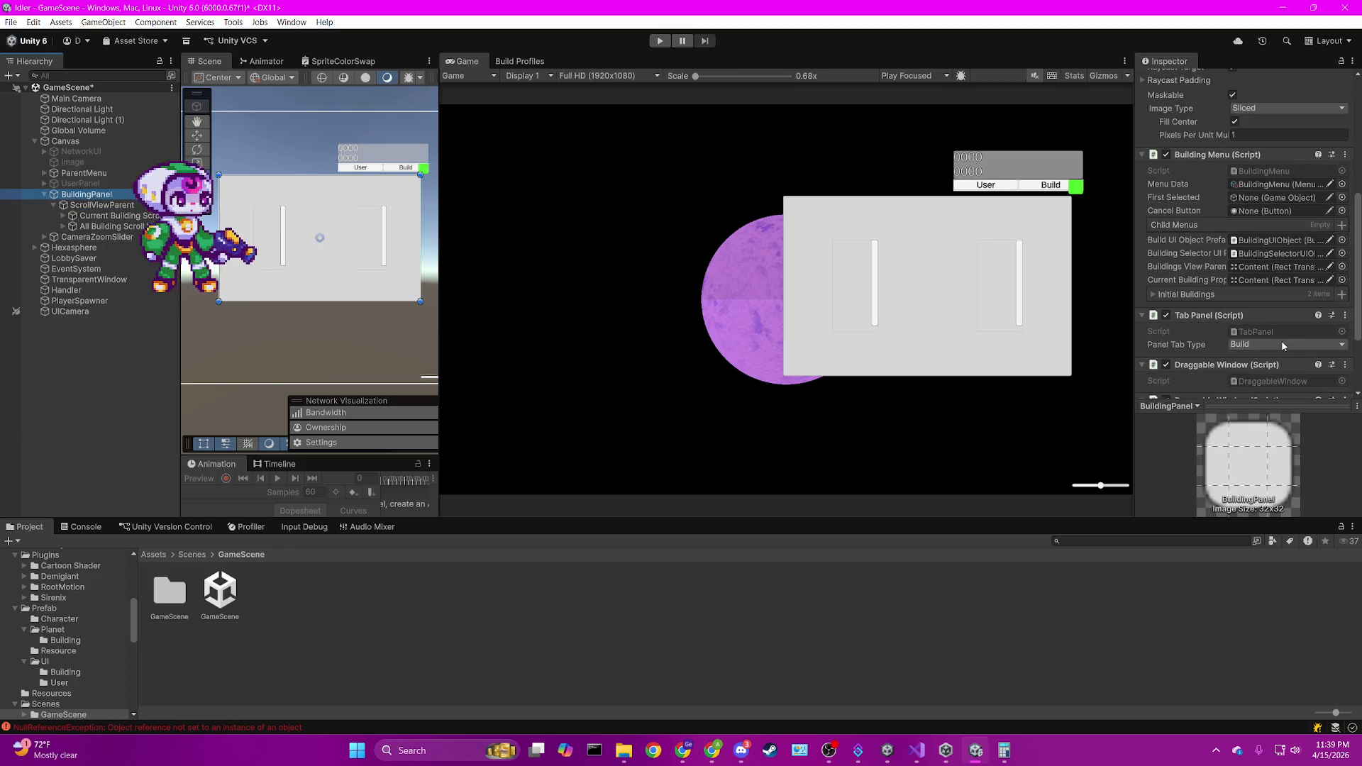
click(1237, 315)
click(1231, 331)
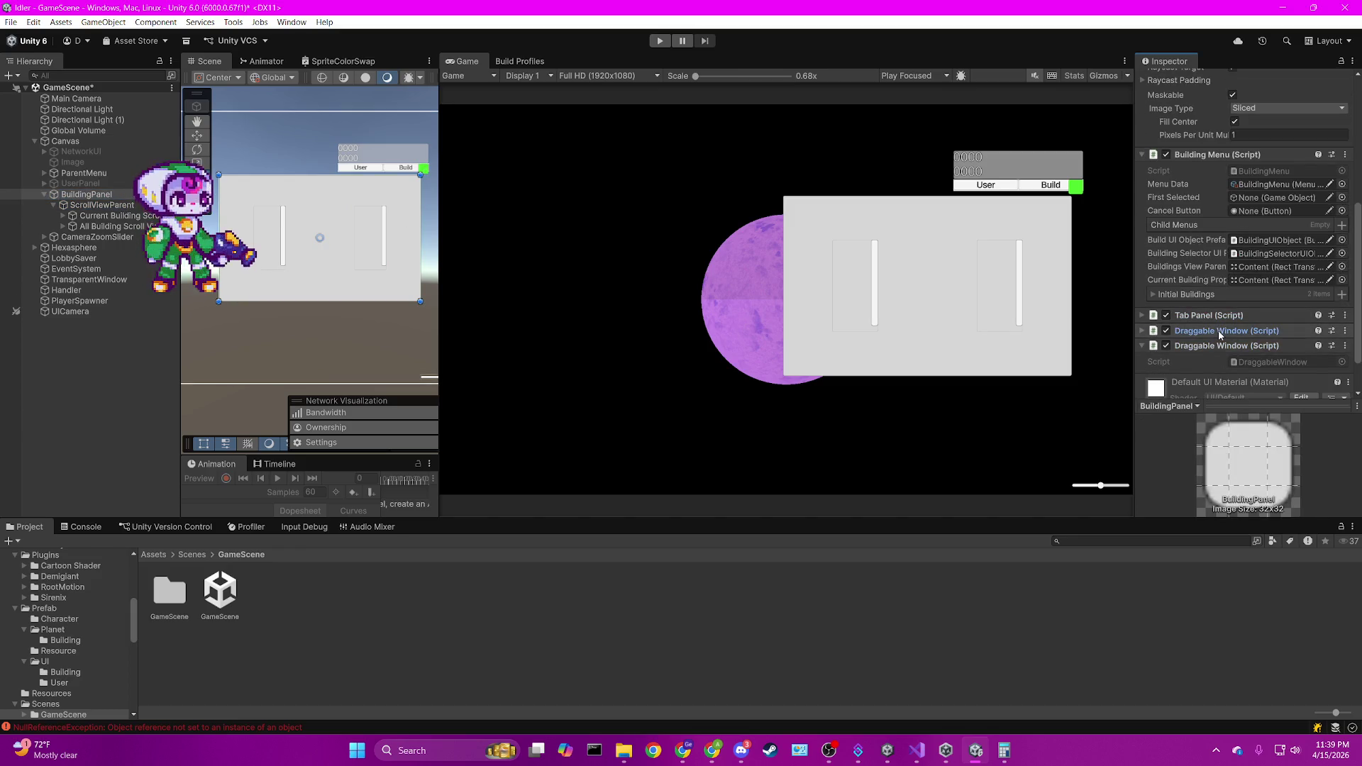
right_click(1230, 346)
click(1234, 399)
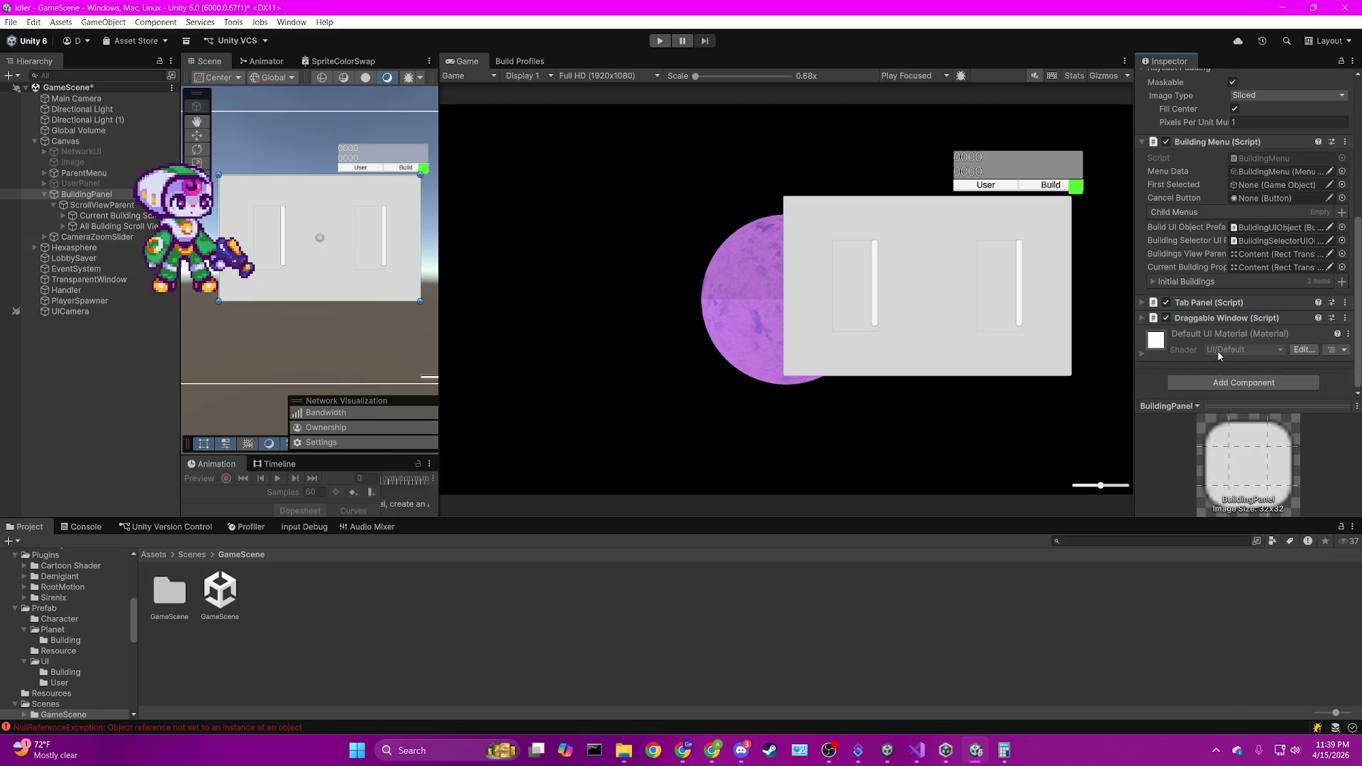
scroll(1217, 350, up, 1)
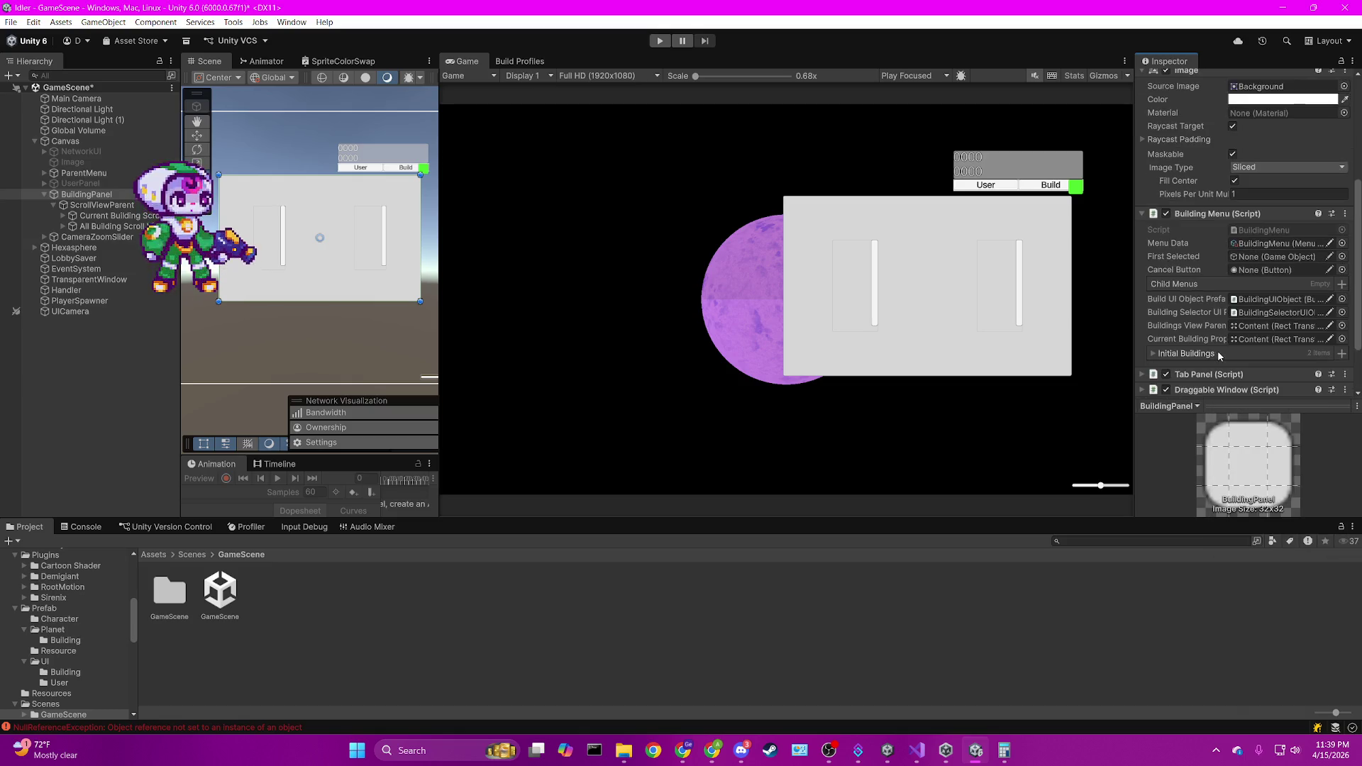
click(1273, 230)
double_click(1273, 230)
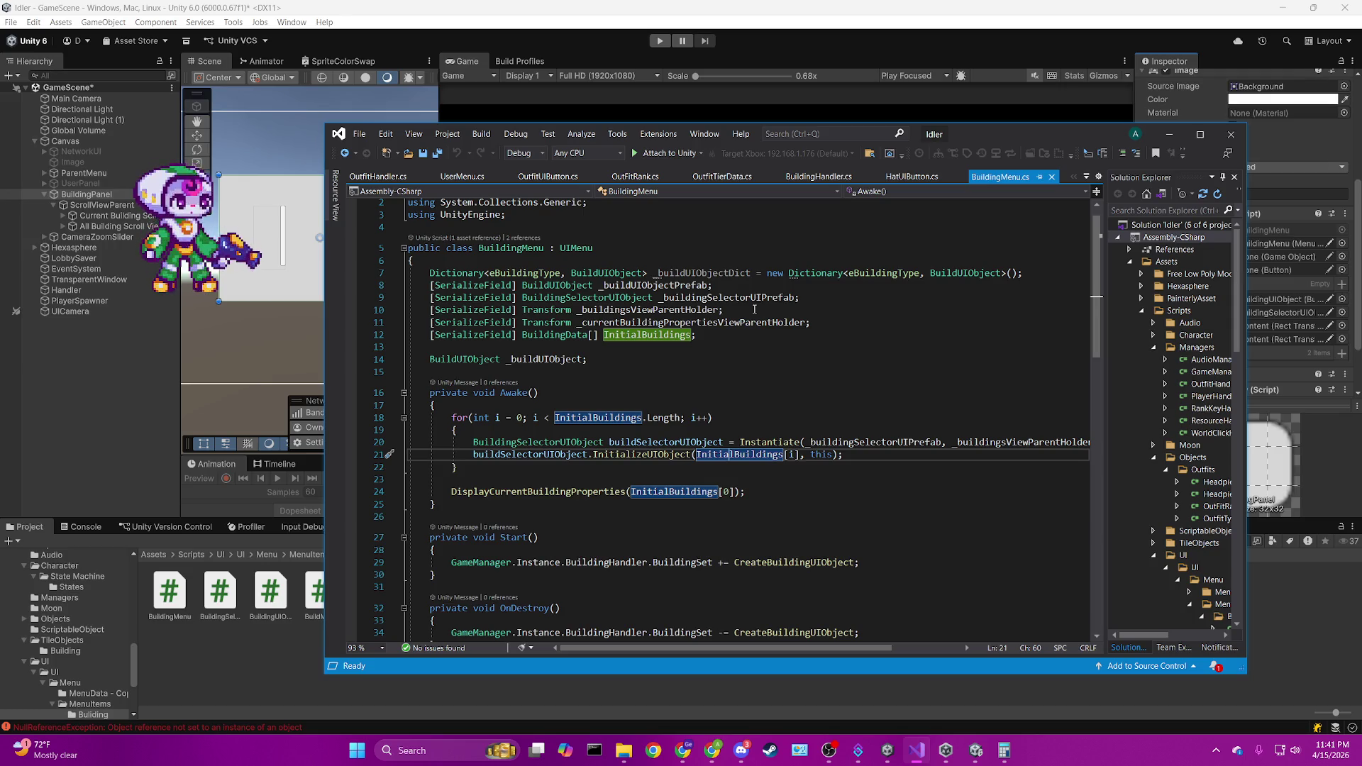
scroll(754, 310, down, 7)
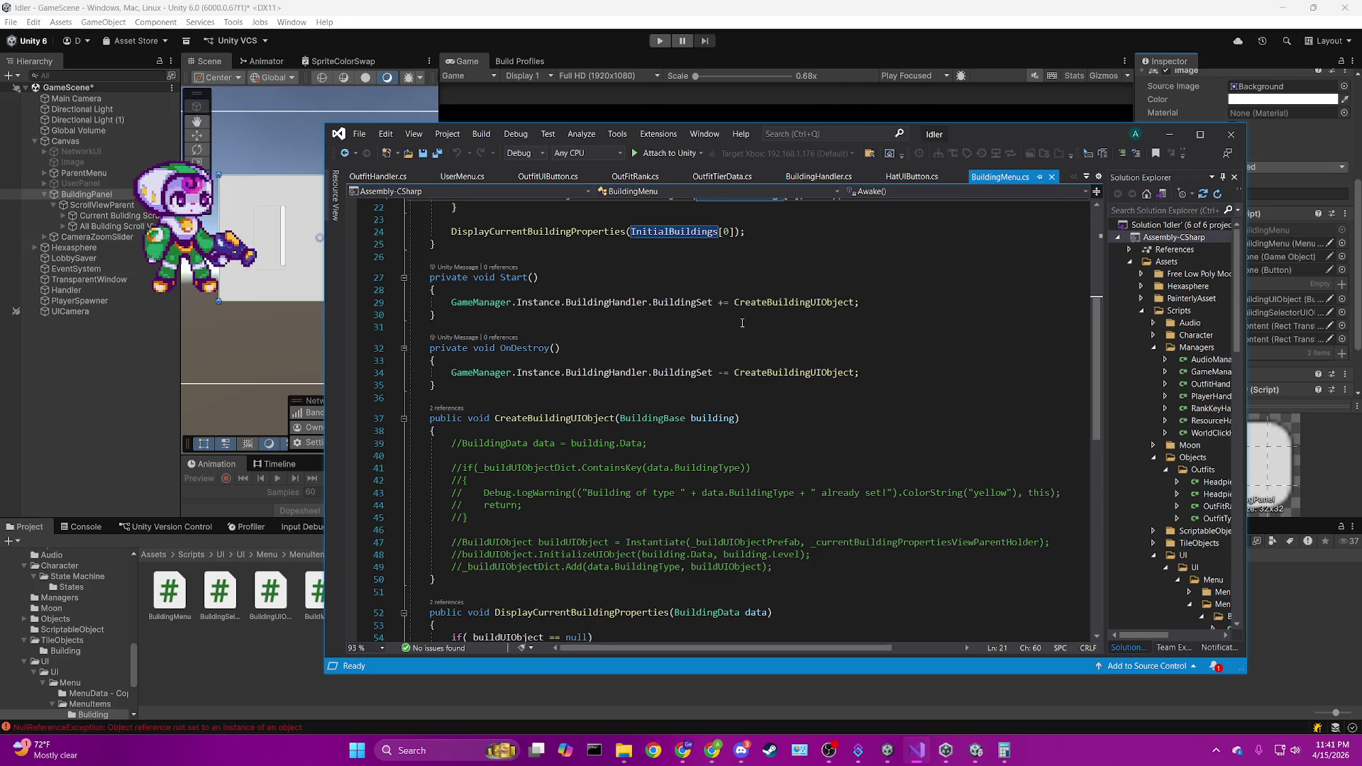
Save GameScene, open the SceneLoader scene from Assets/Scenes, and run the game.
click(6, 195)
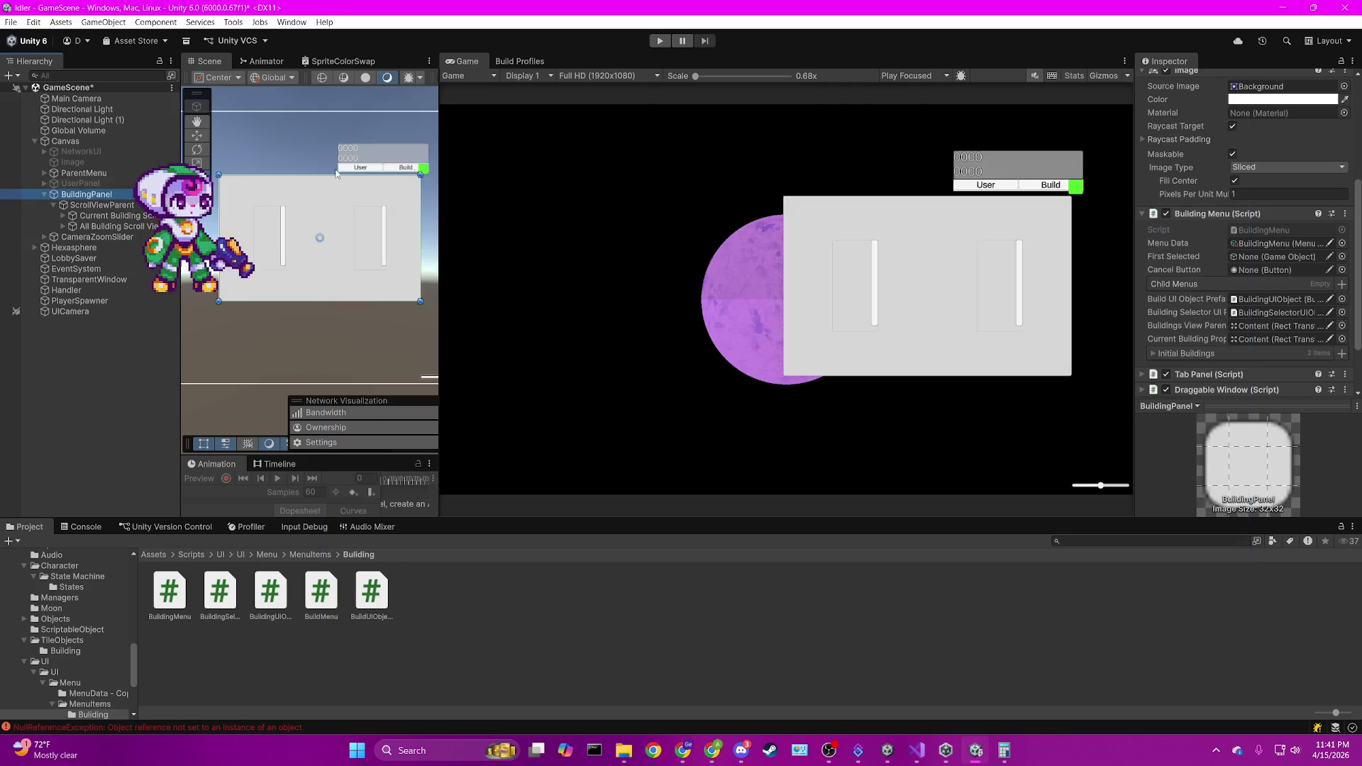
click(154, 554)
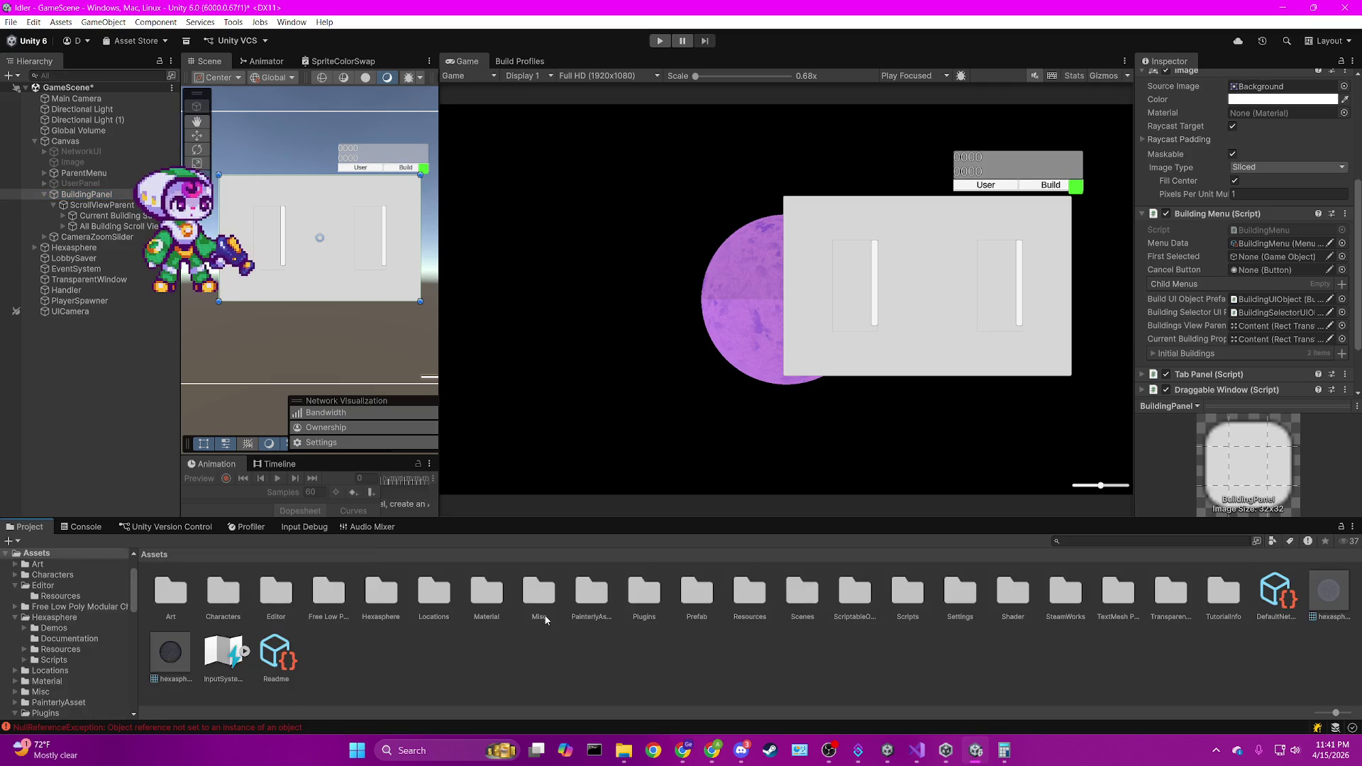
click(775, 600)
double_click(802, 592)
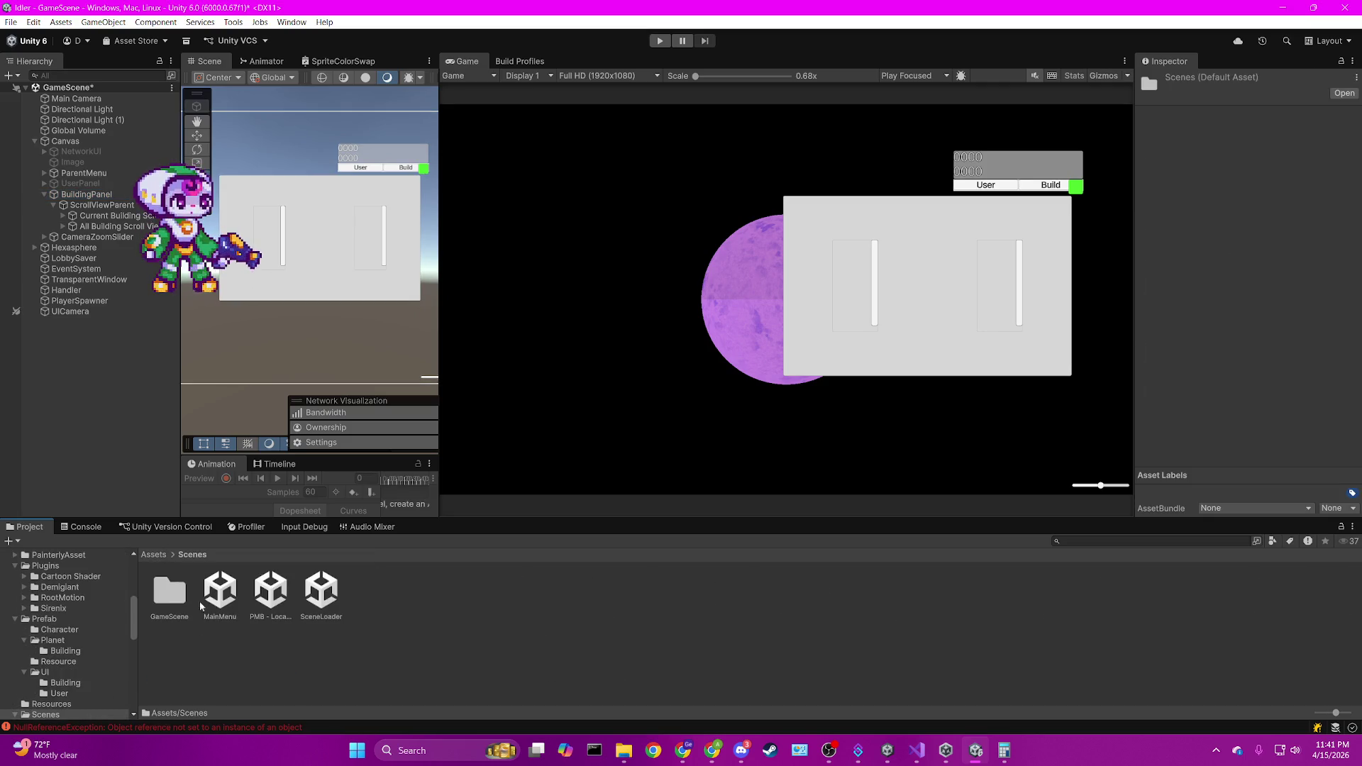
double_click(321, 609)
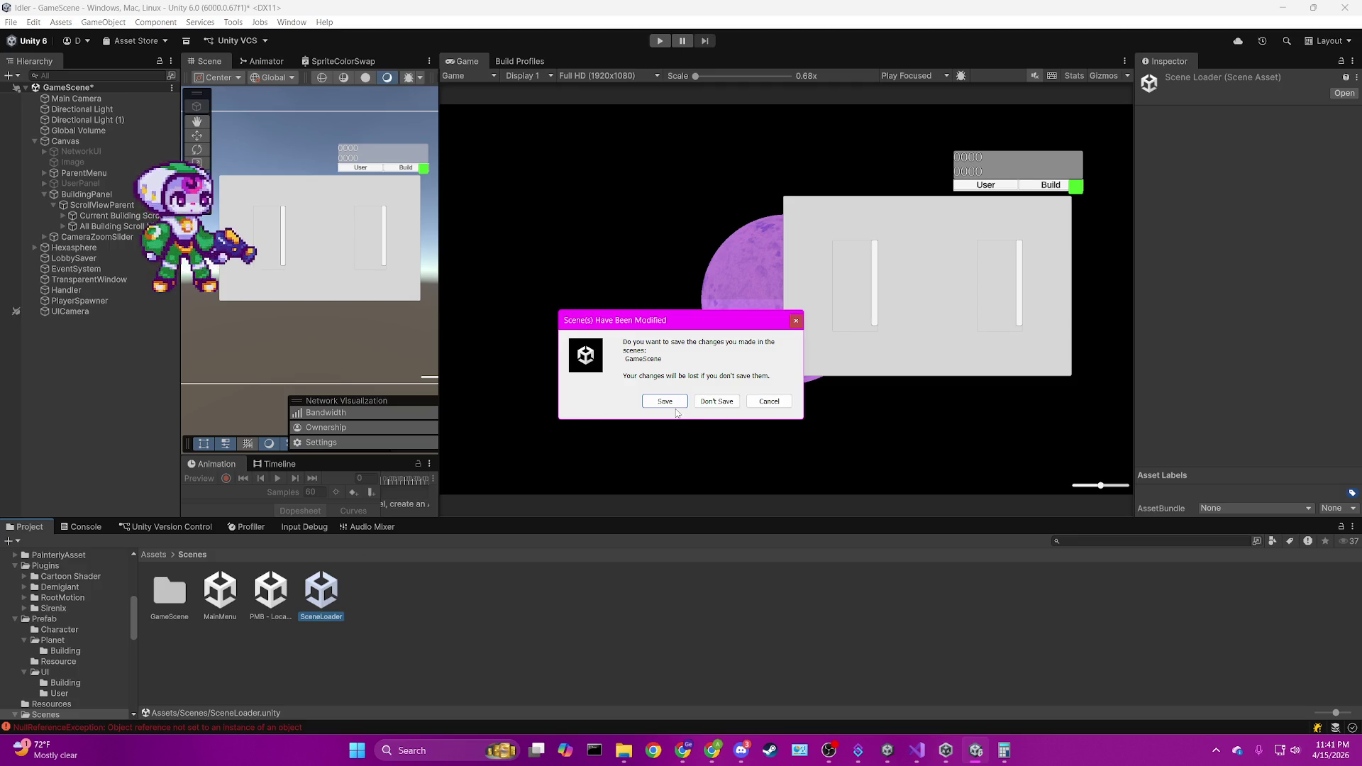
click(674, 407)
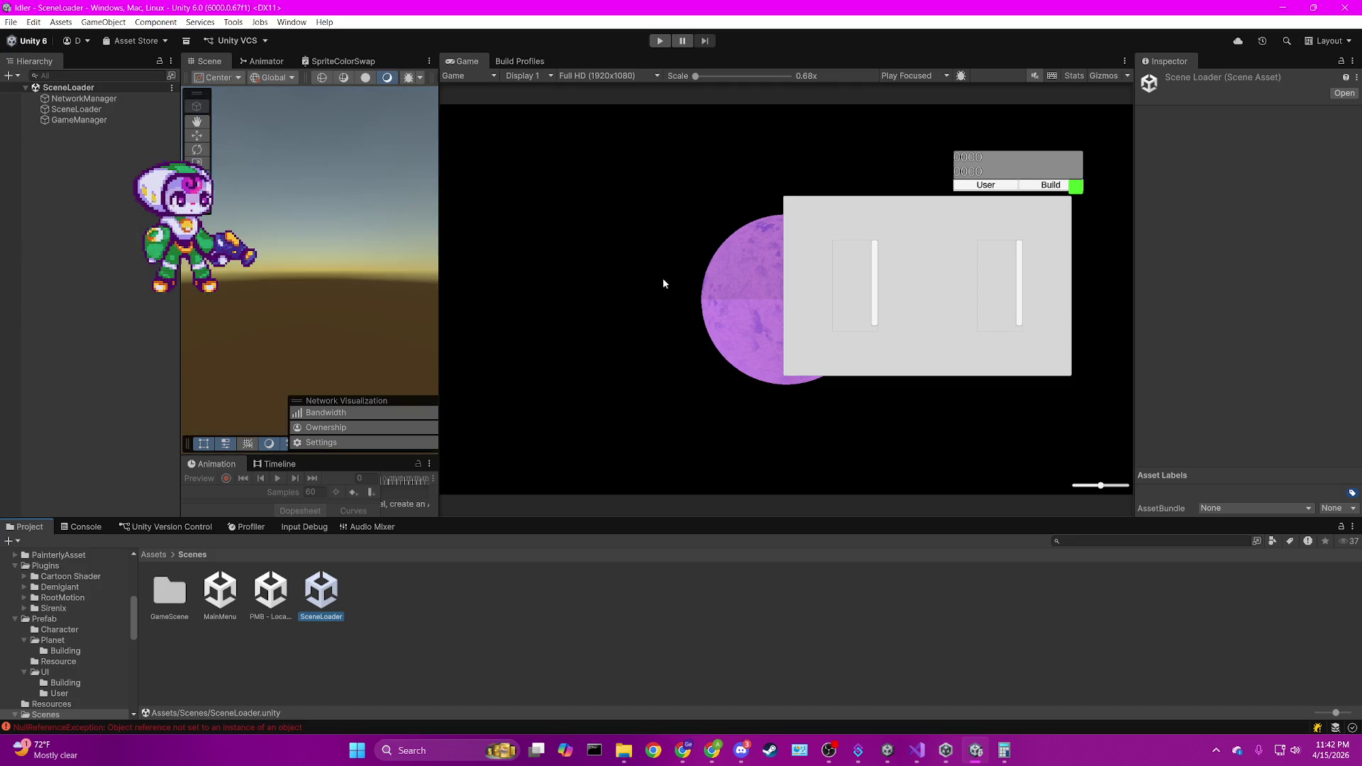
click(660, 40)
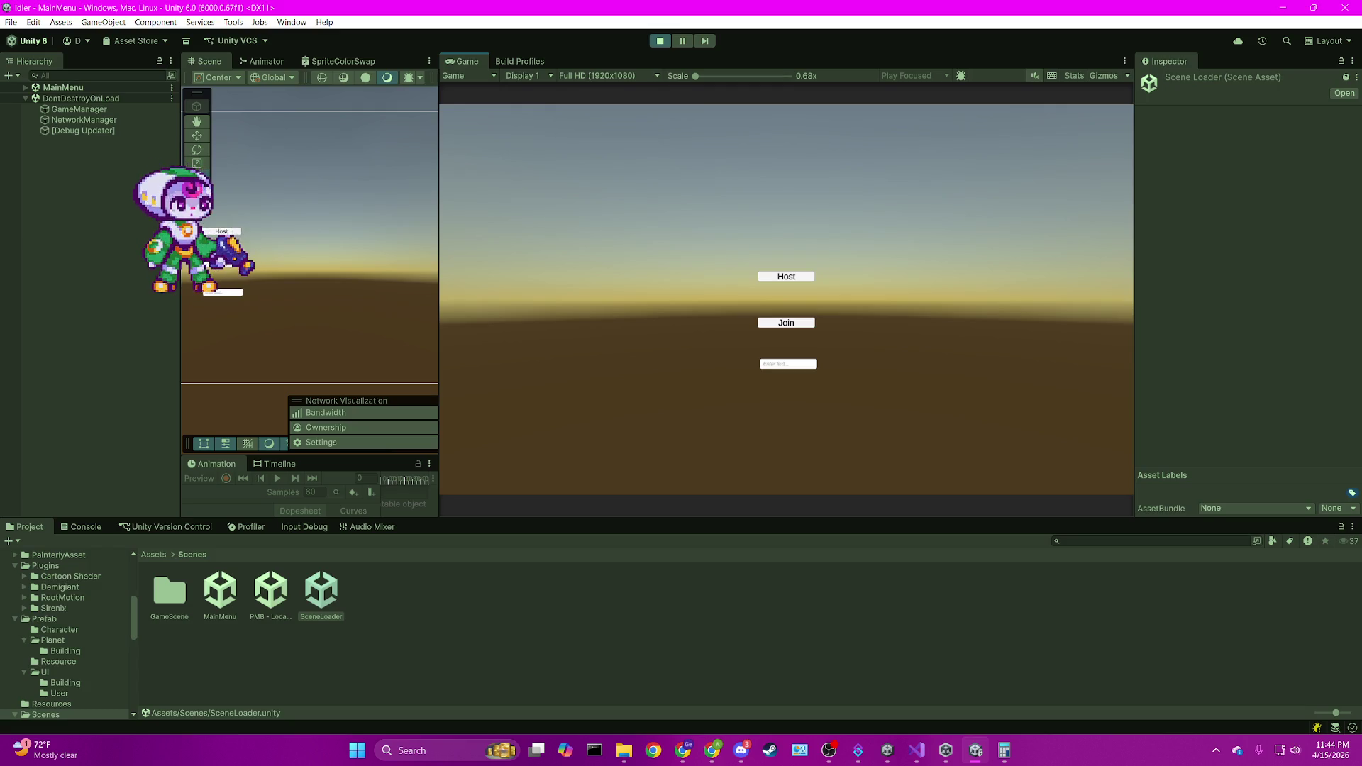
Inspect the DontDestroyOnLoad objects, then host a game so GameScene loads.
click(137, 160)
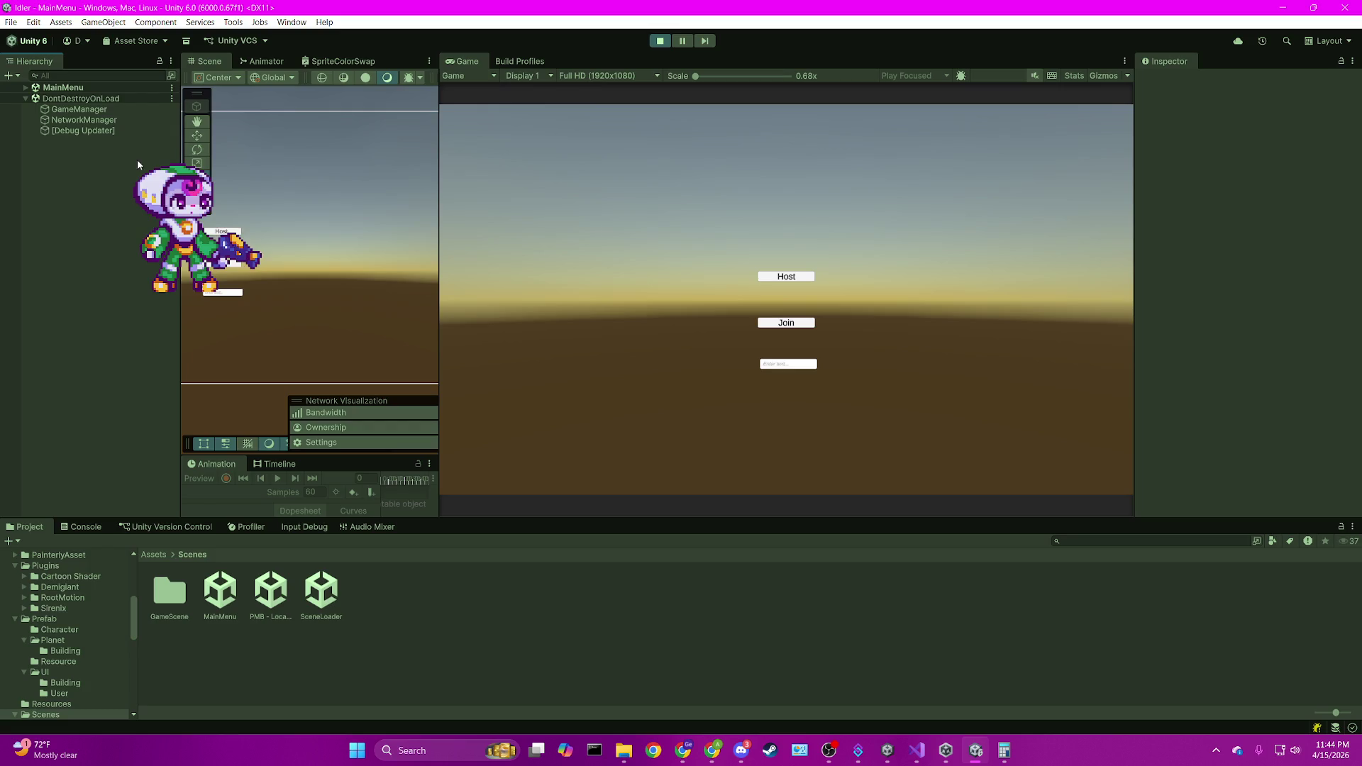
click(112, 100)
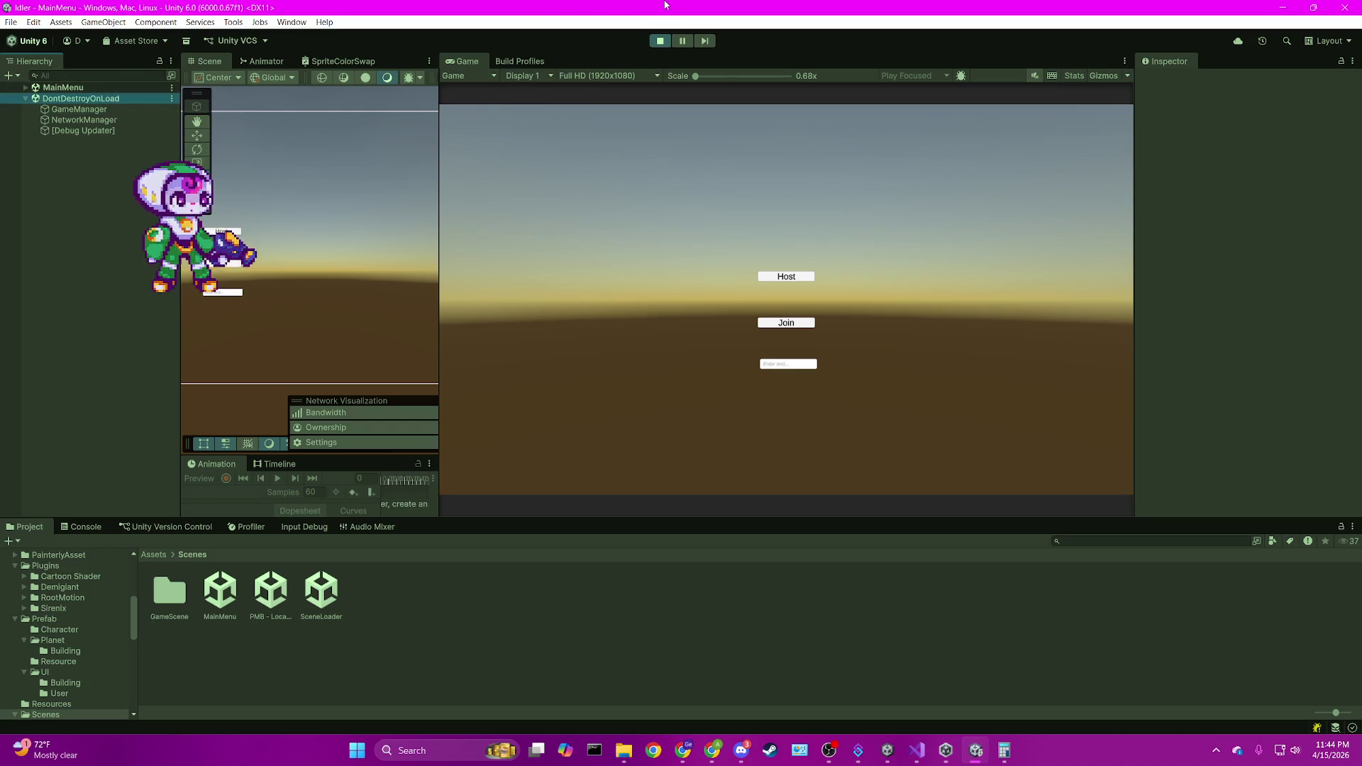
click(783, 278)
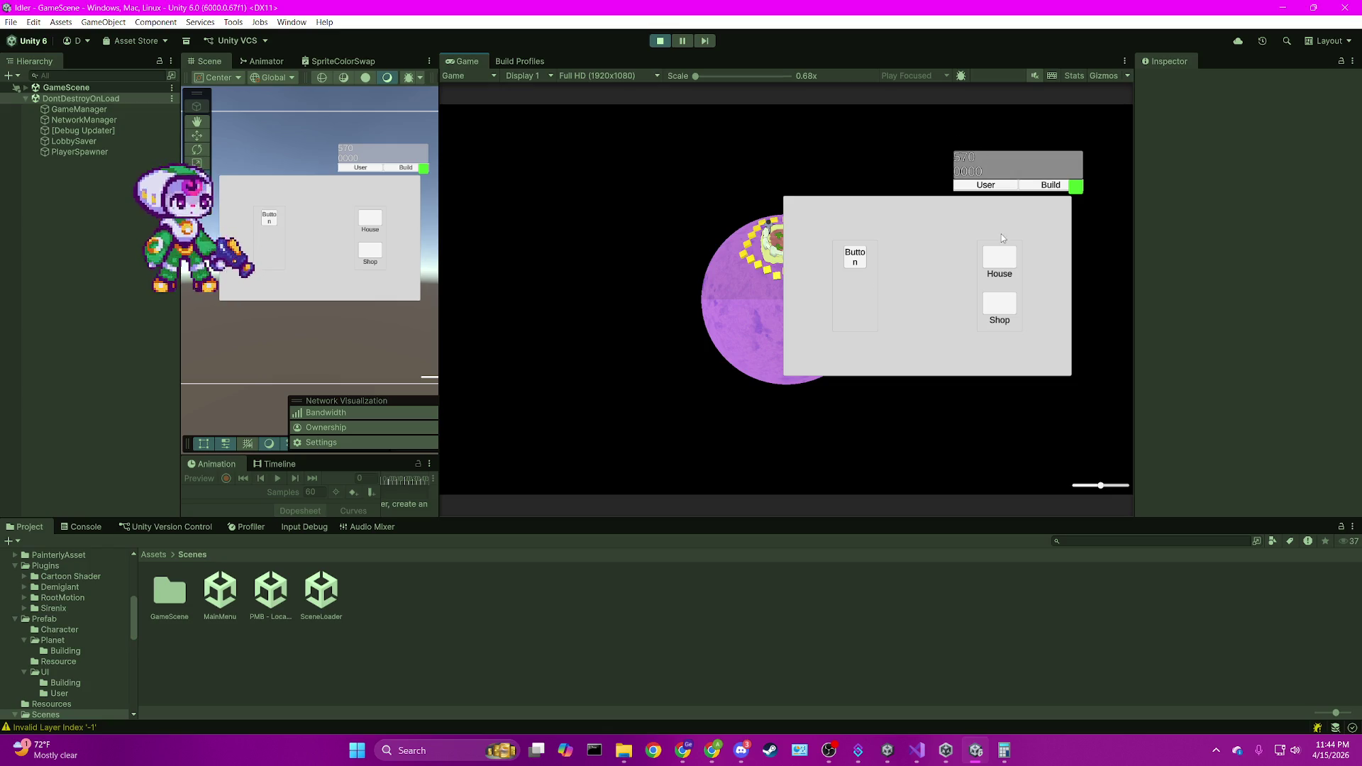
Slide in the building panel, place a building on the planet, and rotate it to view others.
click(976, 279)
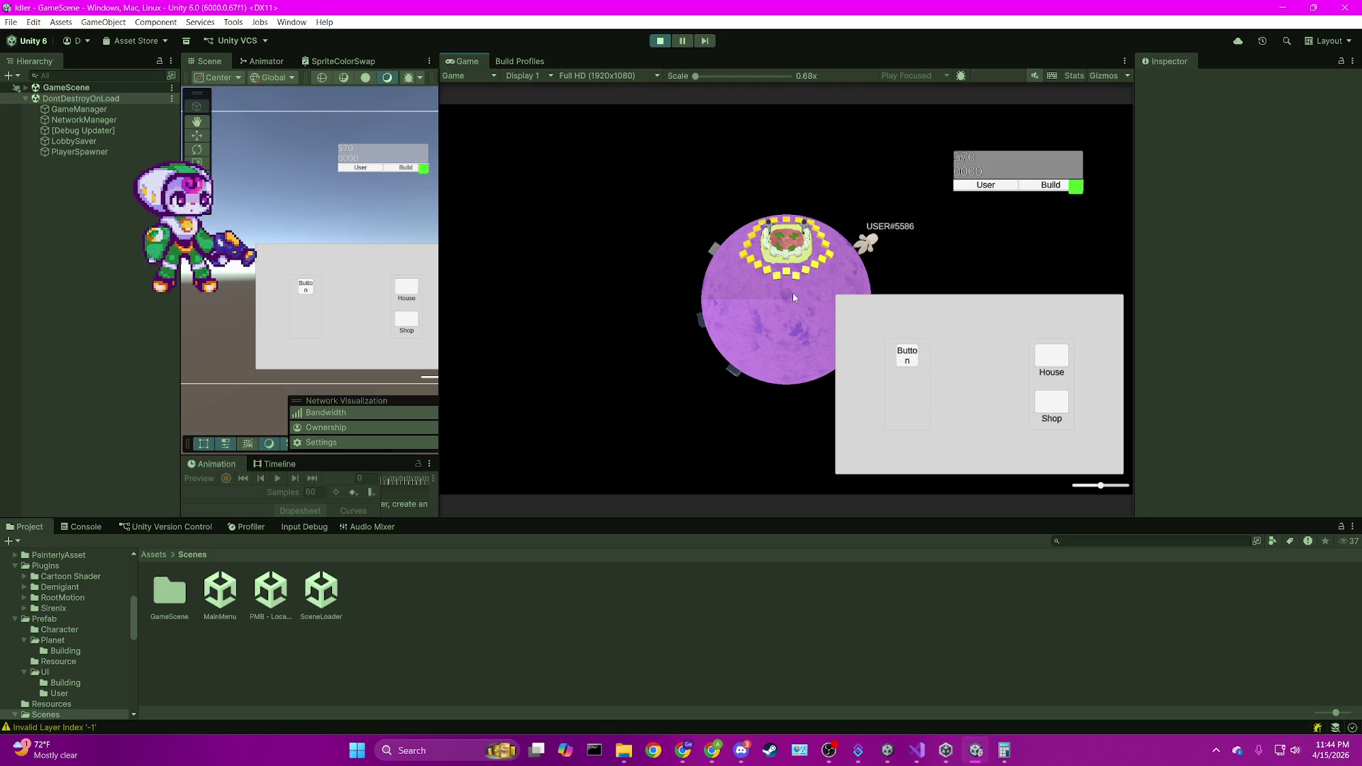
mouse_move(1076, 185)
mouse_down()
mouse_move(943, 199)
mouse_move(933, 229)
mouse_move(959, 221)
mouse_up()
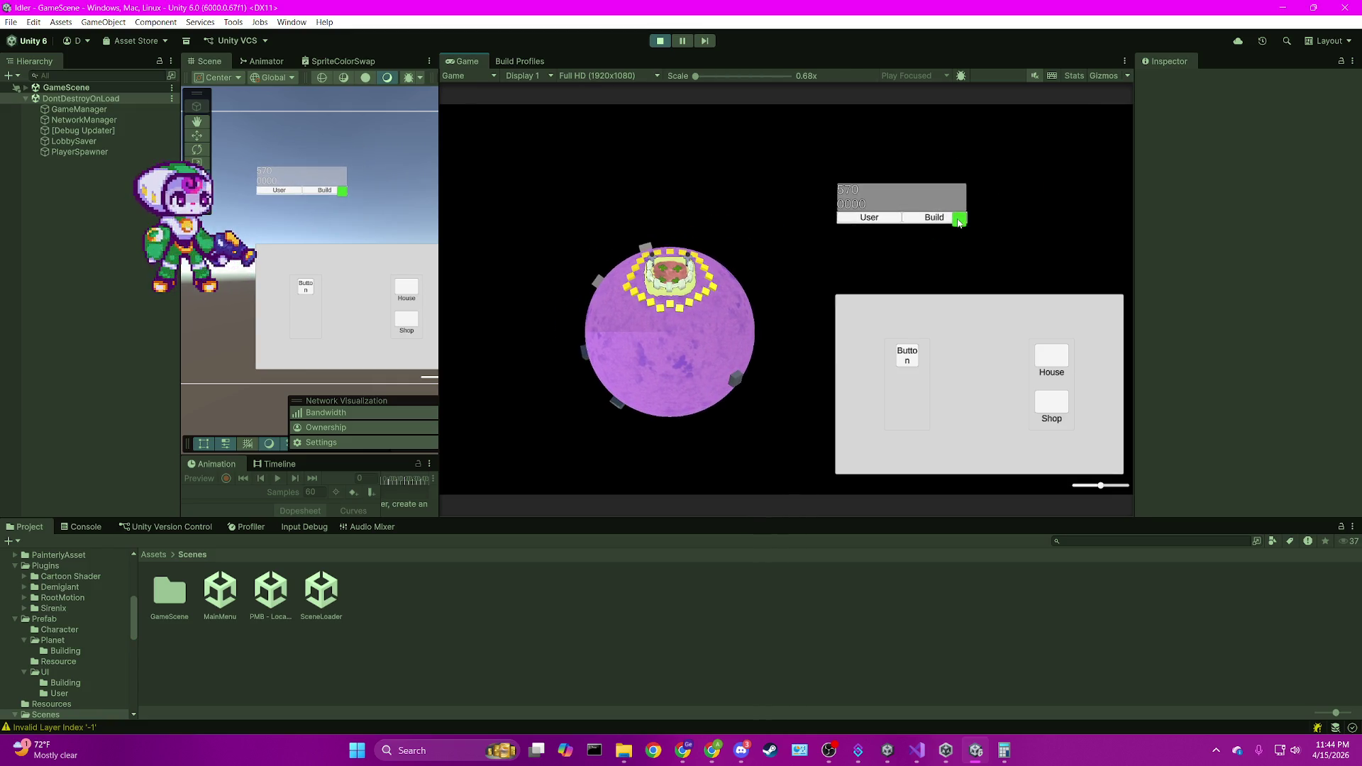
click(698, 343)
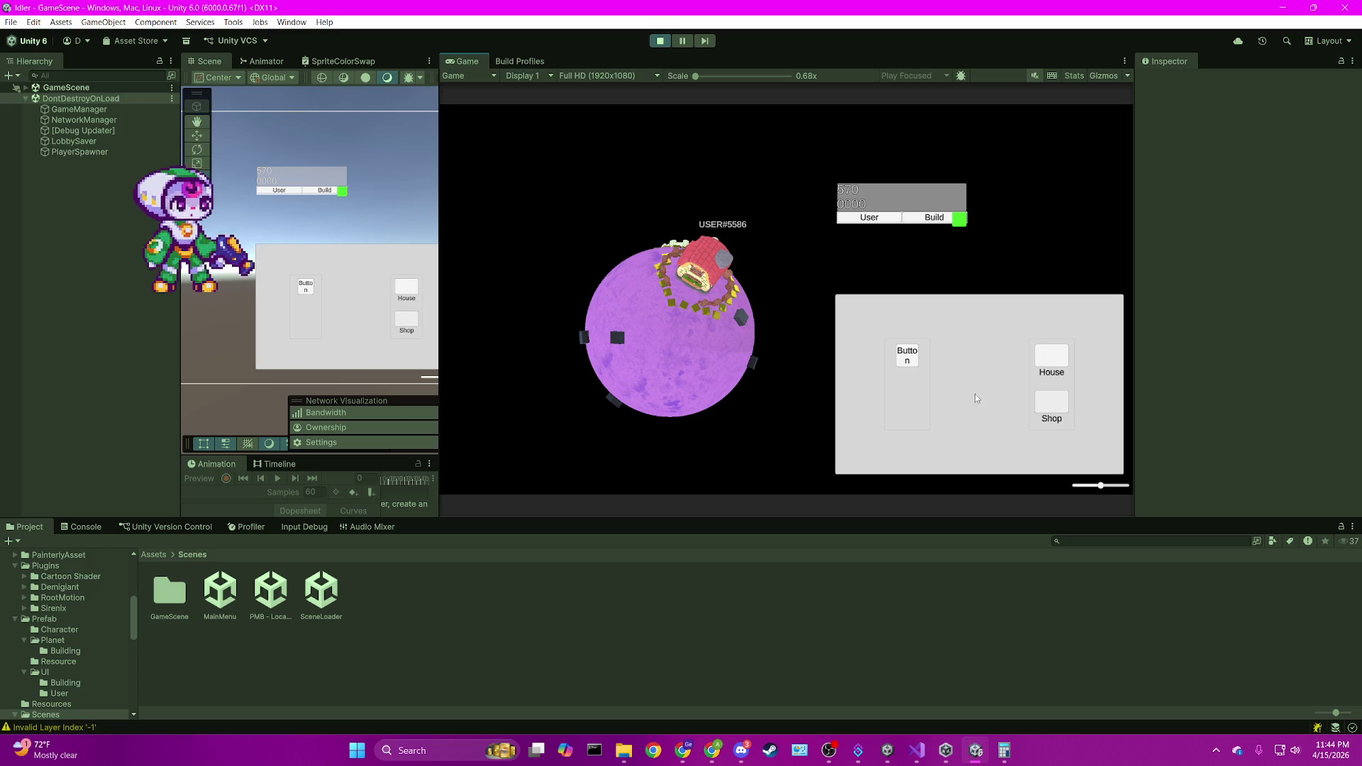
click(905, 359)
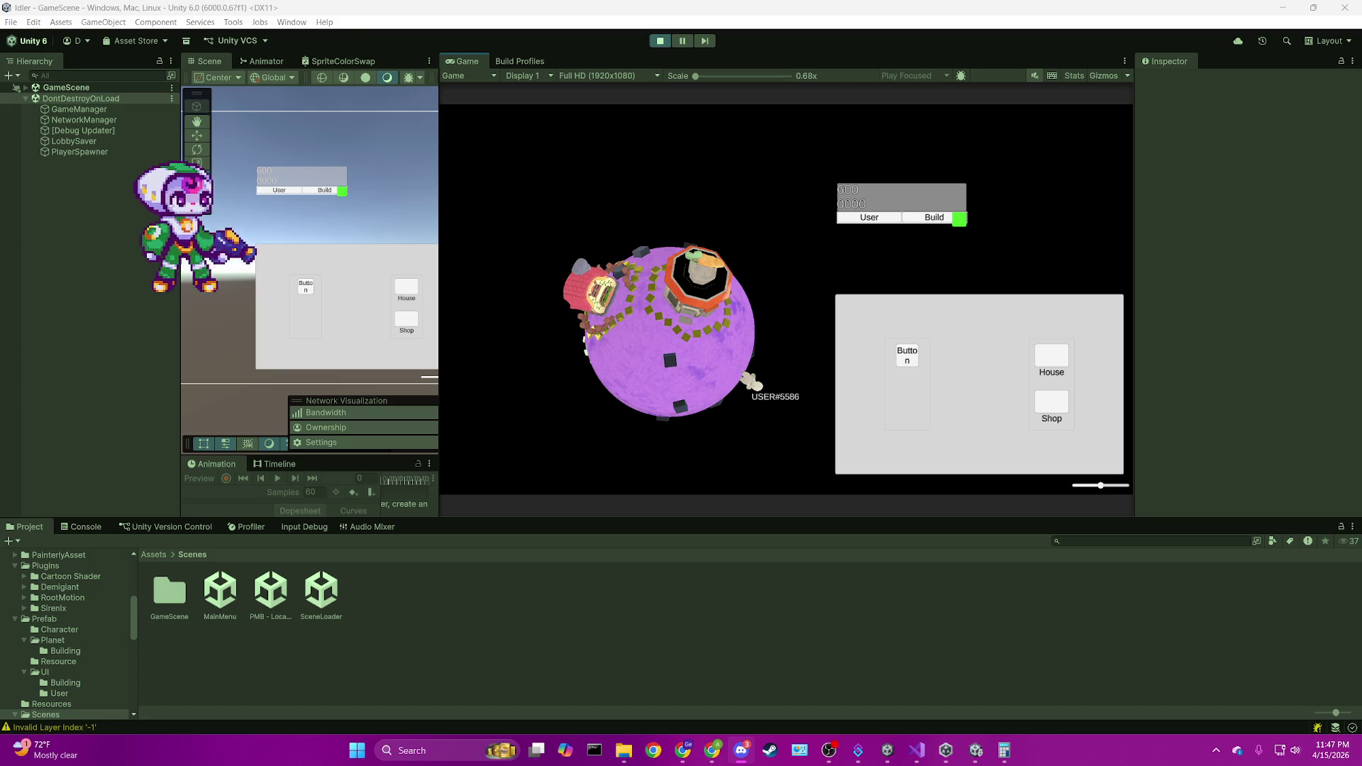
mouse_move(681, 752)
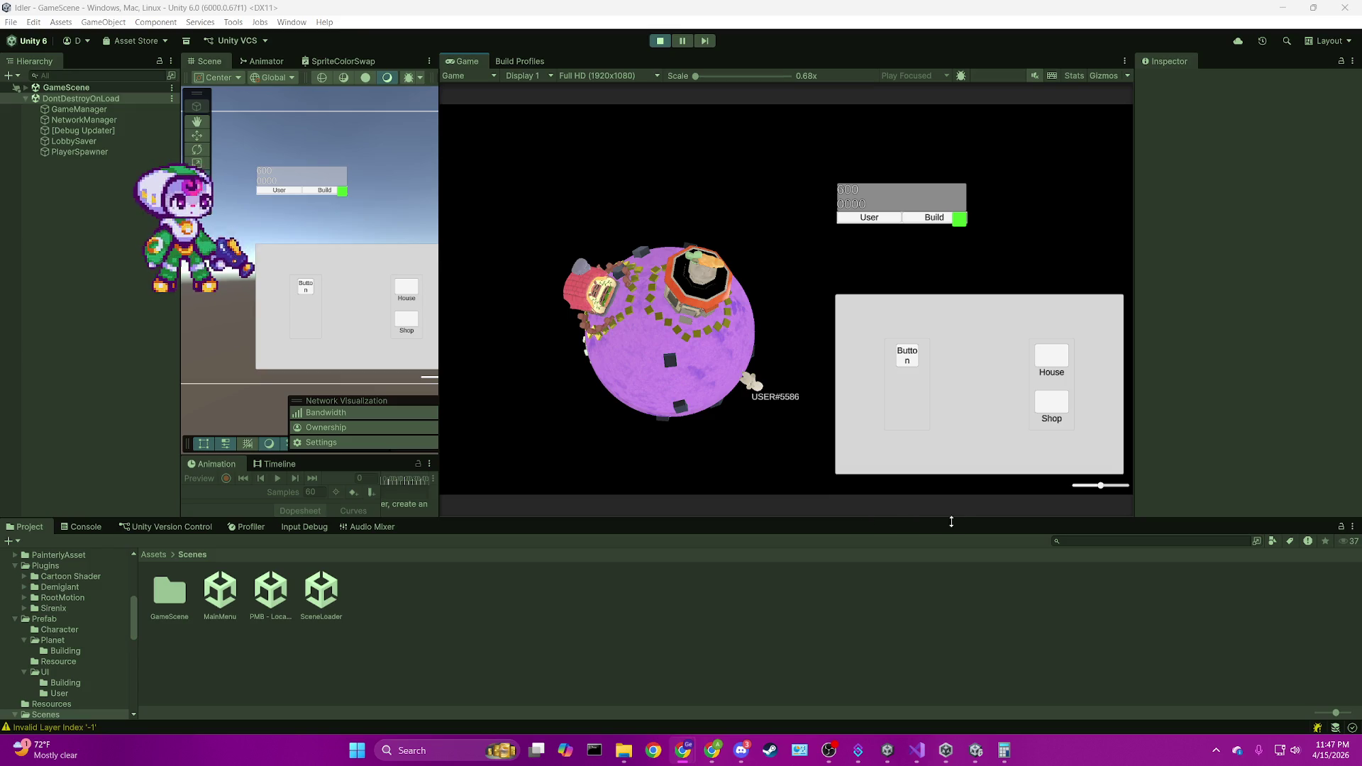
Stop Play mode and return the Project window to the root Assets folder.
click(668, 44)
click(668, 44)
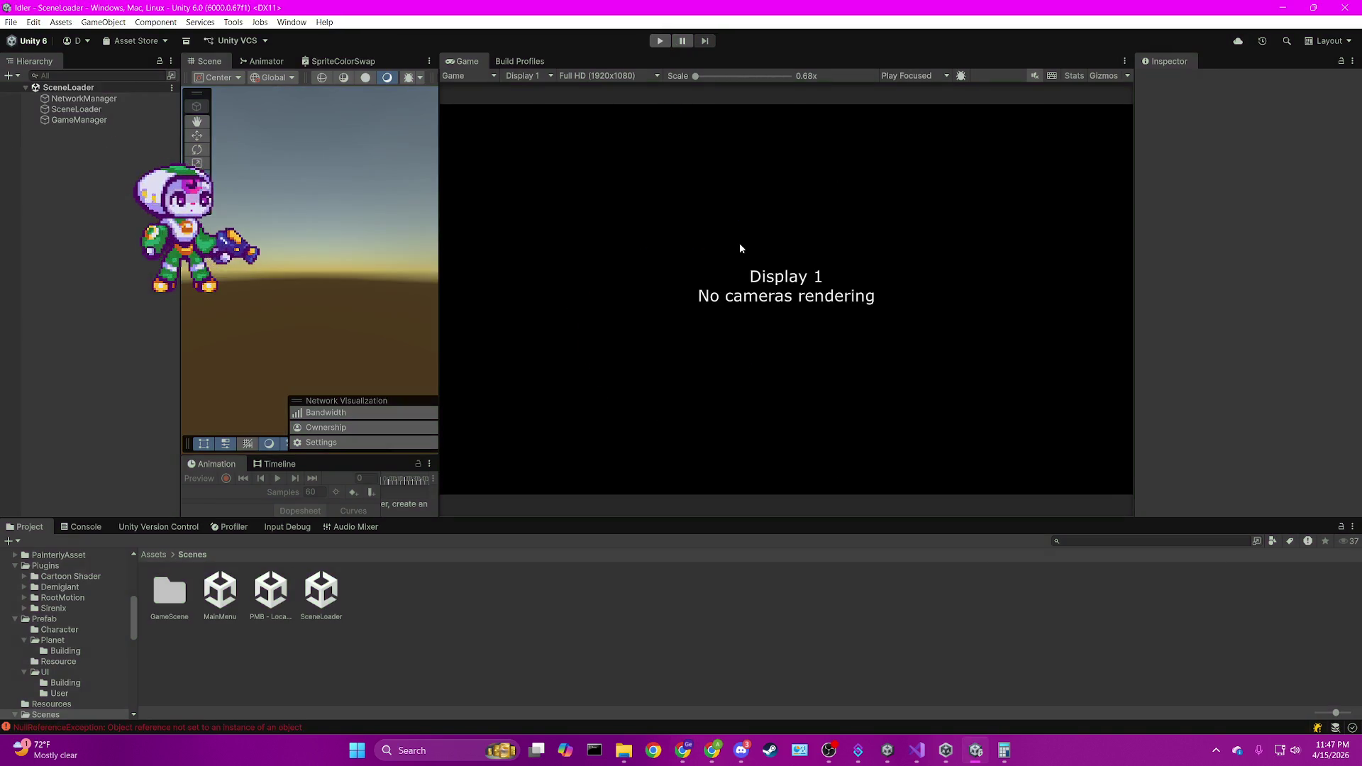
click(146, 555)
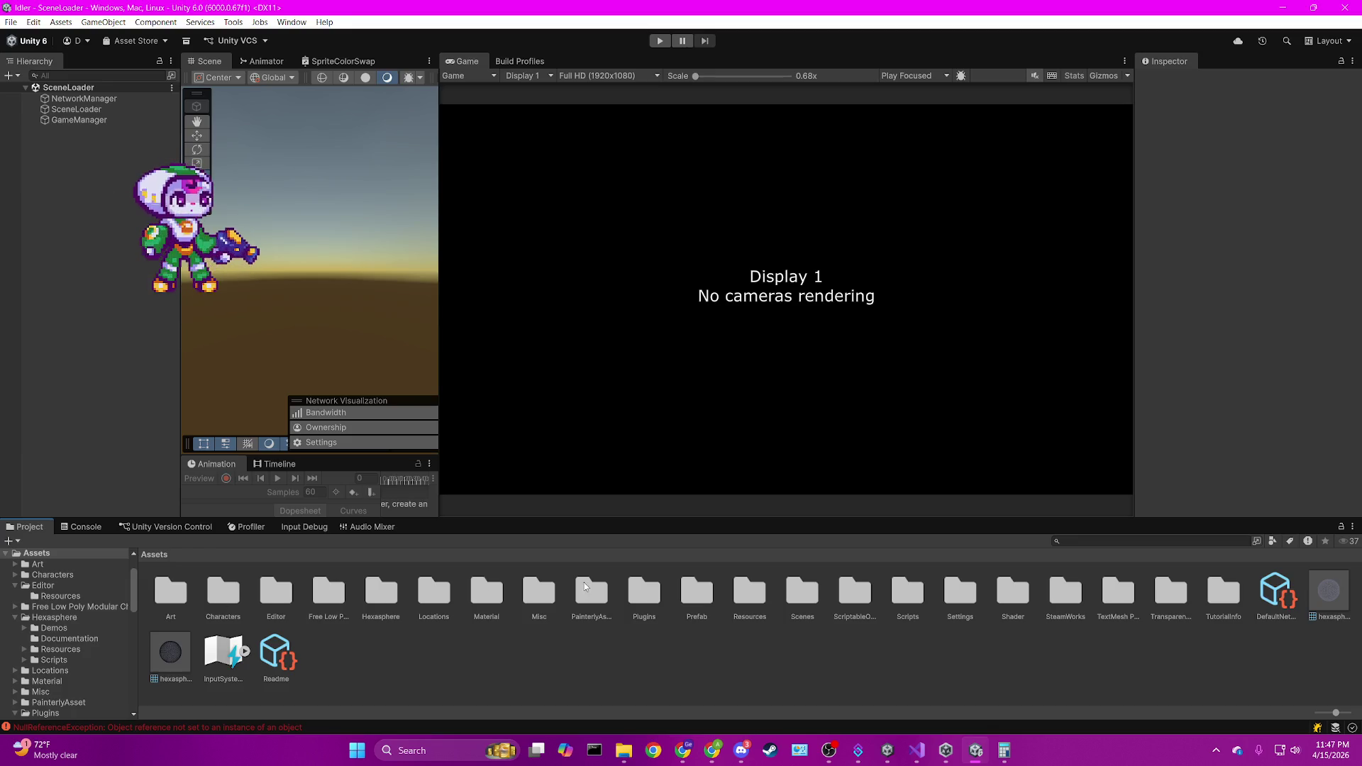
Open the GameScene scene from the Scenes/GameScene folder.
double_click(803, 592)
click(316, 592)
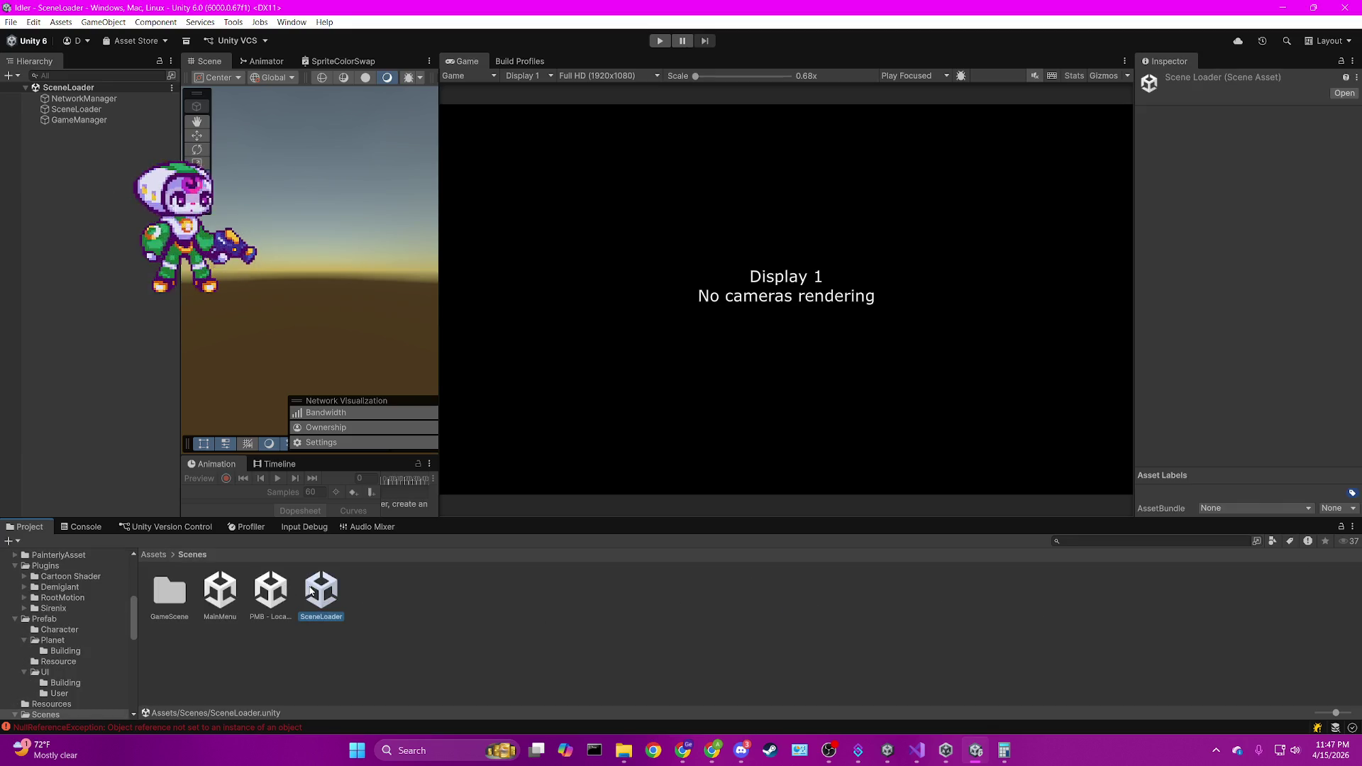
double_click(169, 594)
double_click(220, 592)
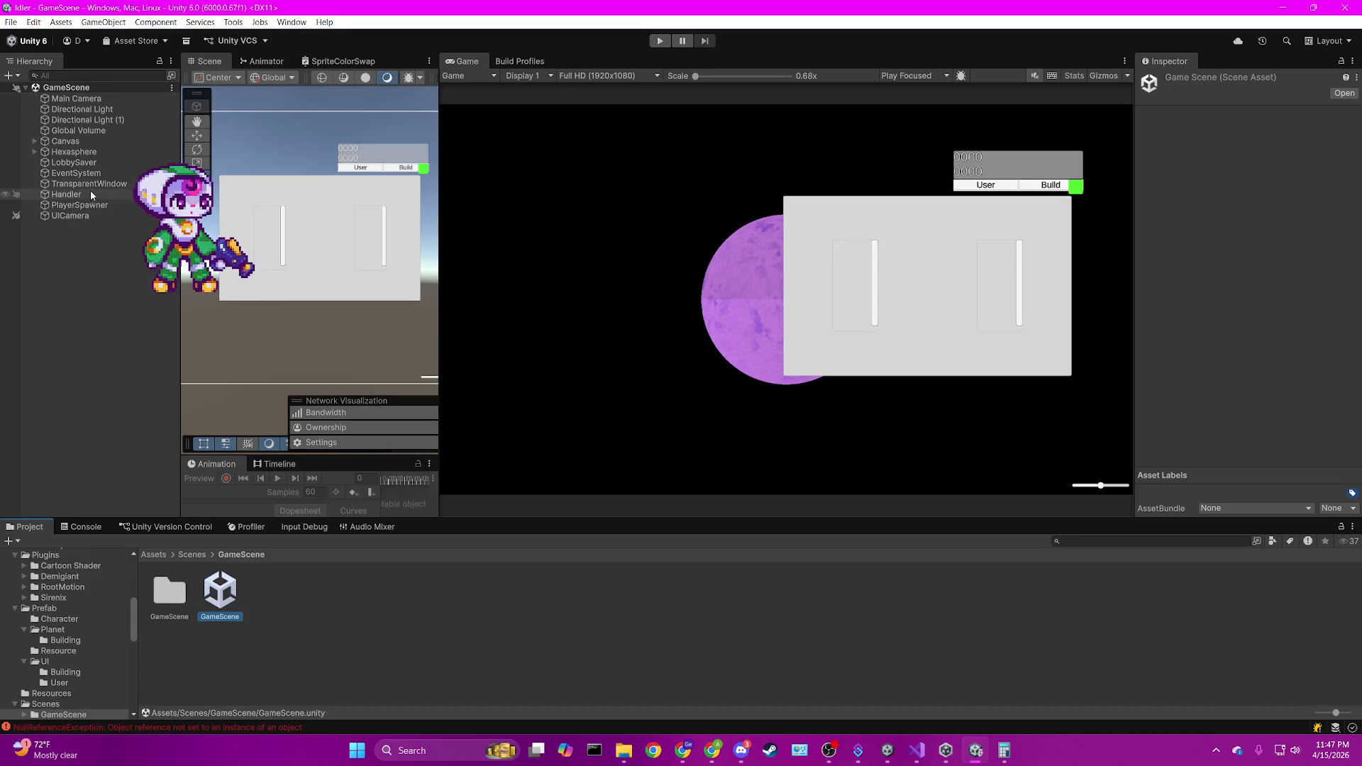
Expand Canvas > BuildingPanel > ScrollViewParent and inspect both scroll views, their Content and BuildingPanel.
click(88, 144)
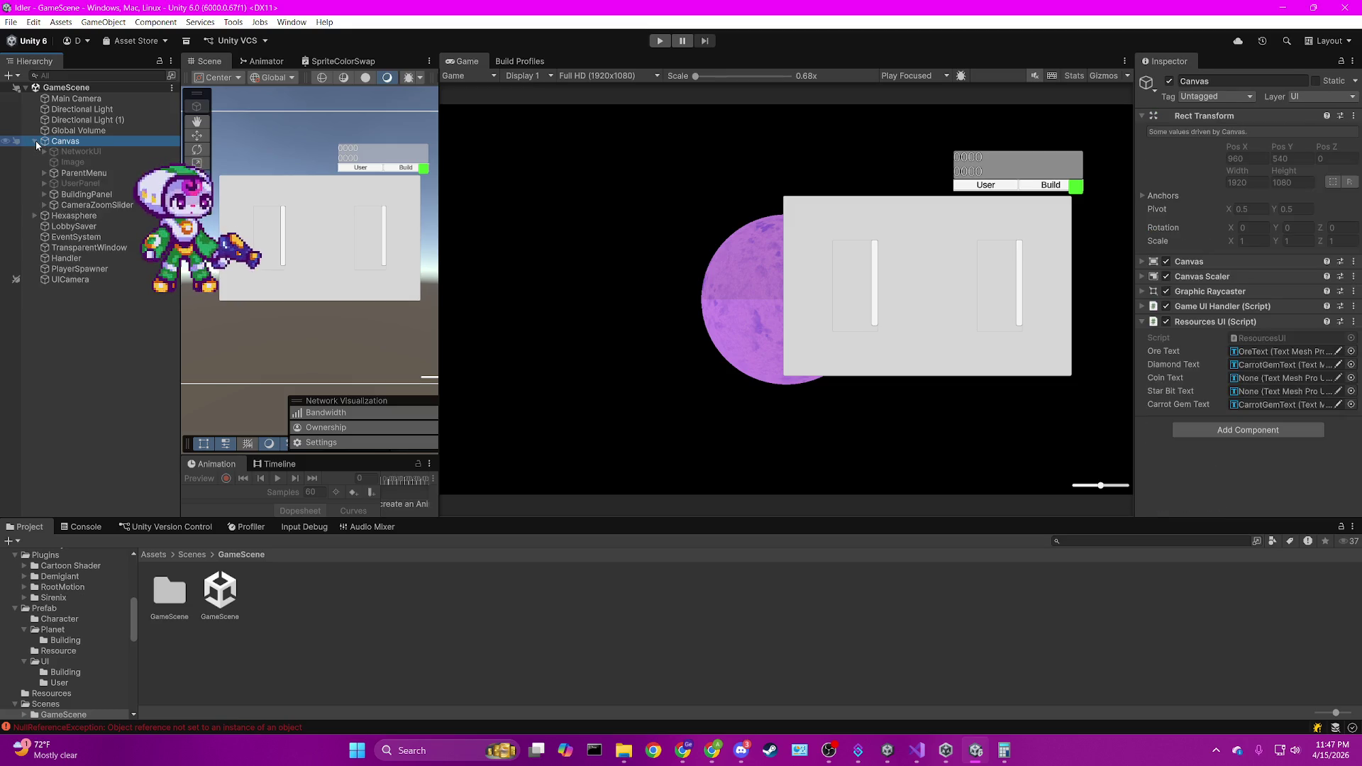
click(263, 235)
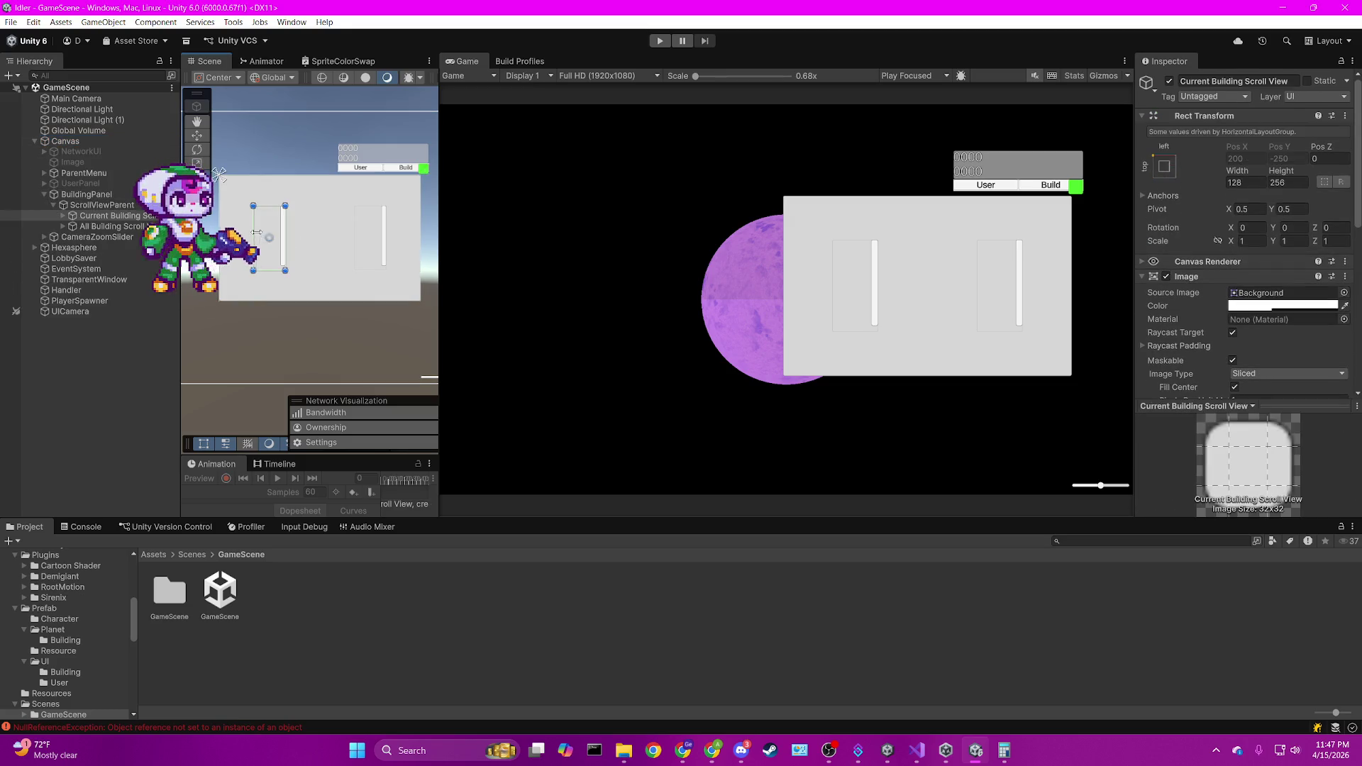
click(64, 205)
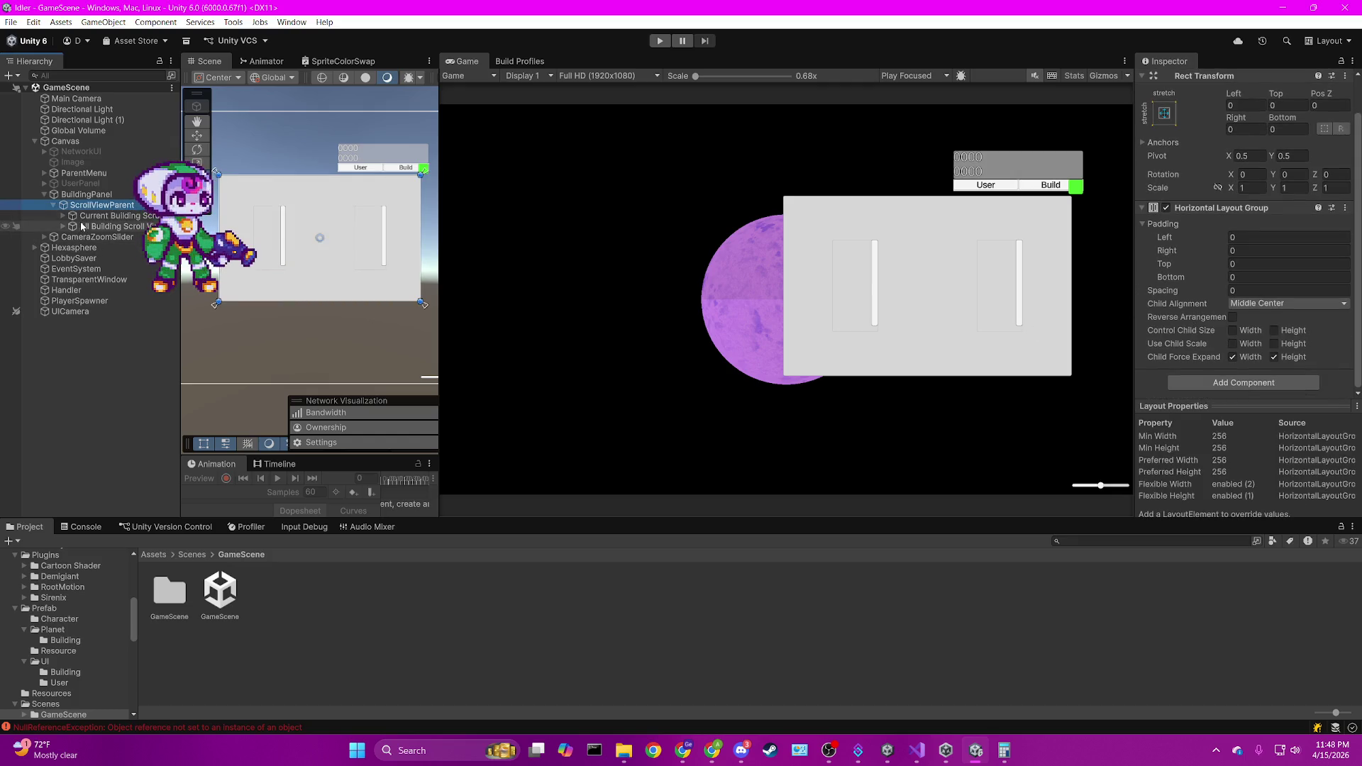
click(64, 215)
click(63, 247)
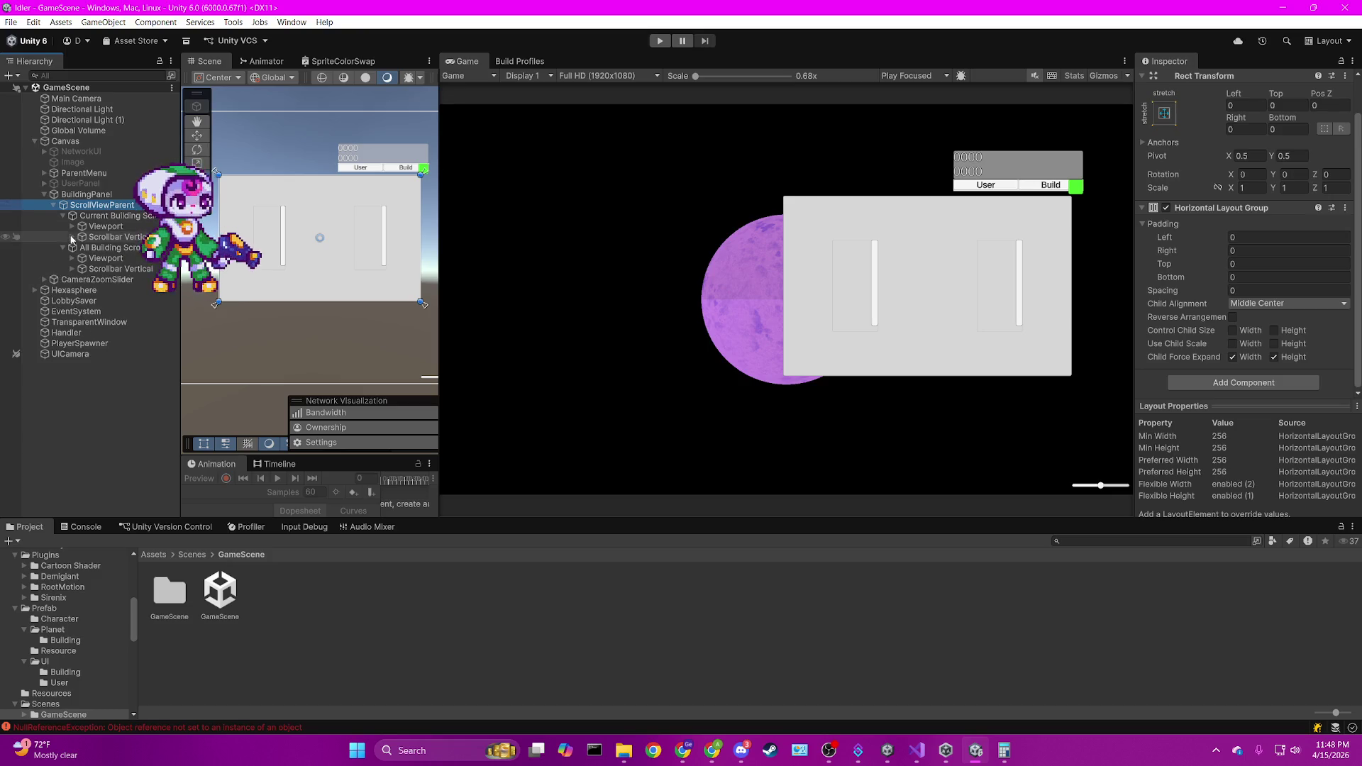
click(71, 226)
click(91, 241)
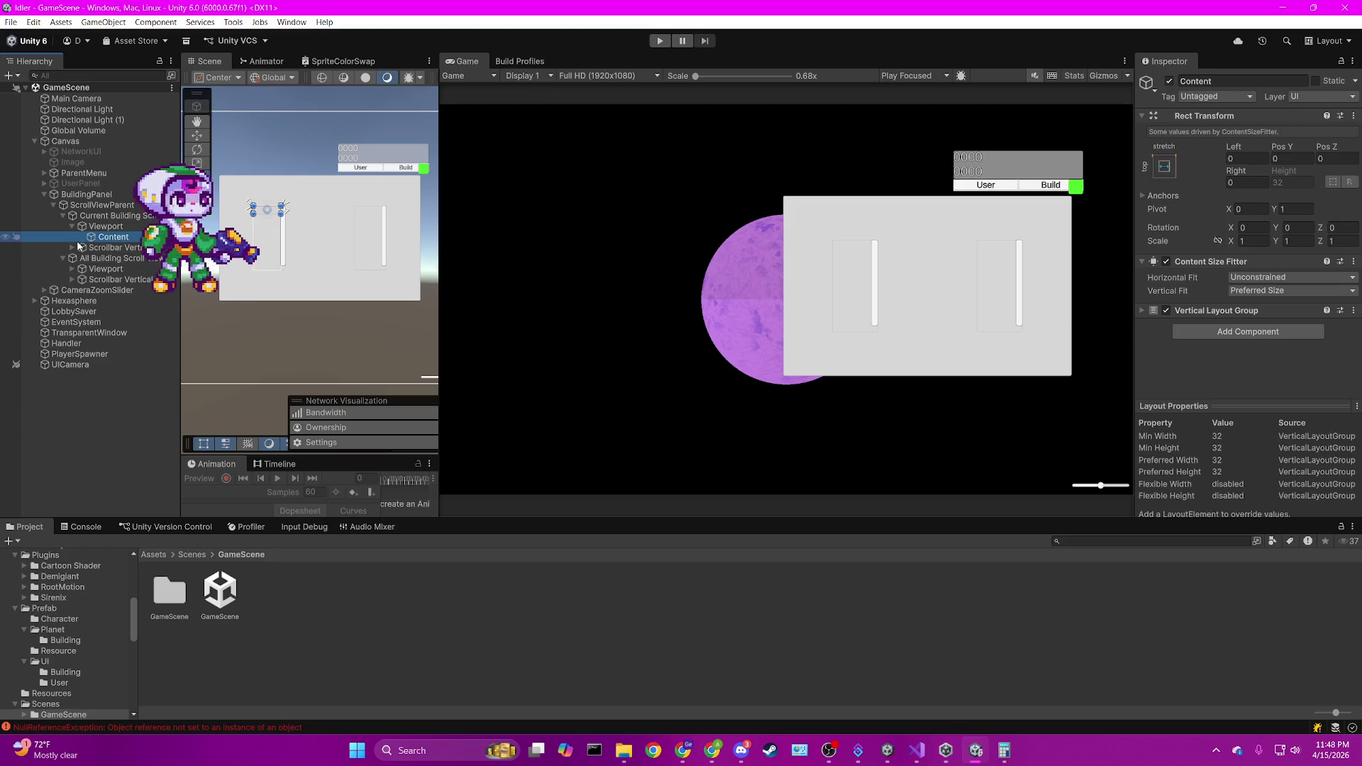
click(111, 196)
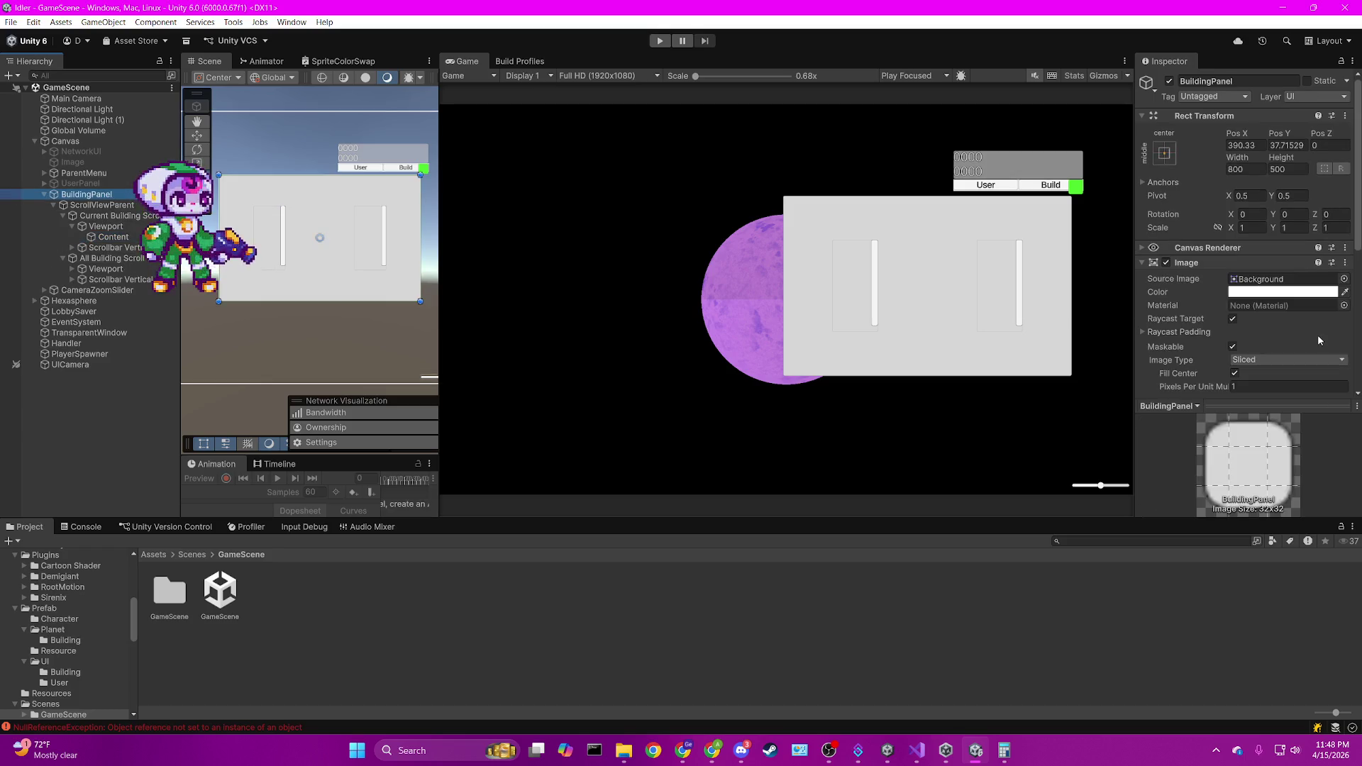
scroll(1279, 338, down, 10)
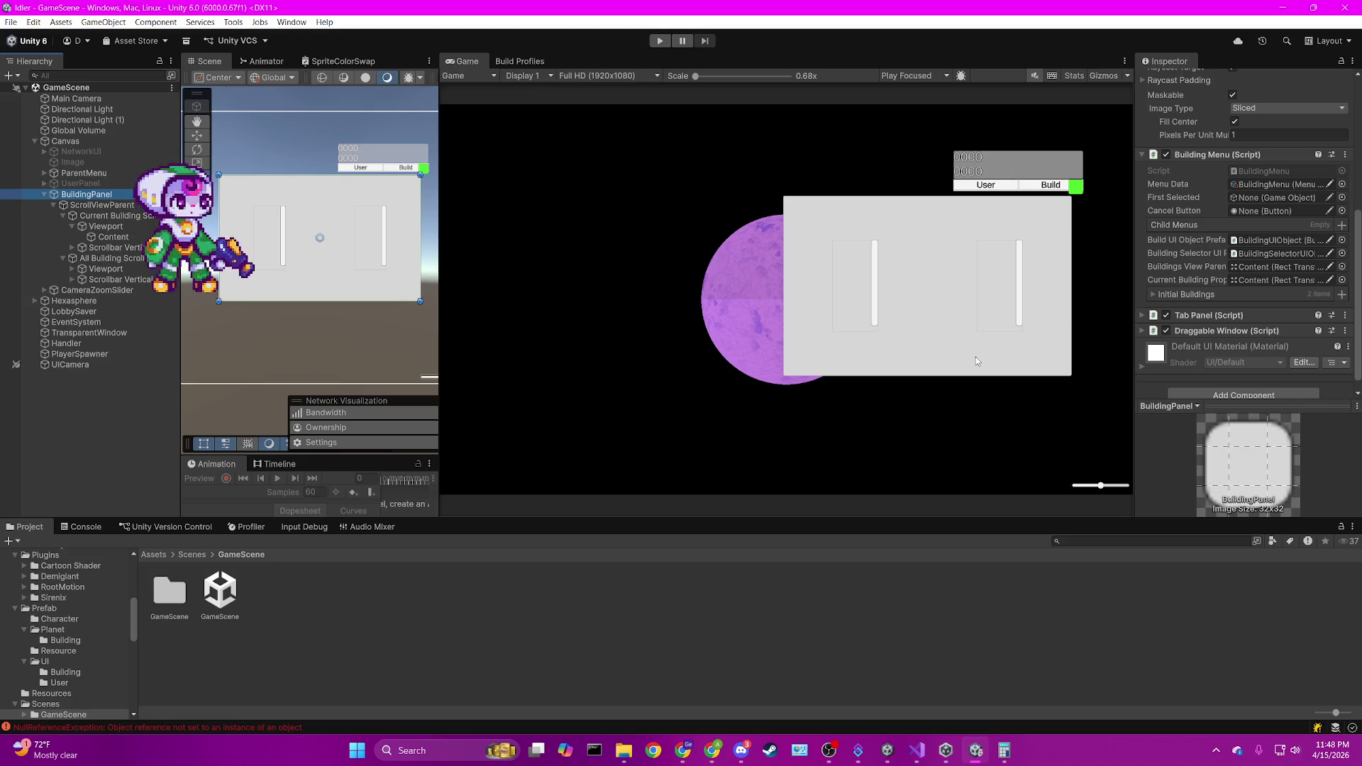
Create a UI Panel under BuildingPanel and rename it CurrentBuildingView.
right_click(78, 194)
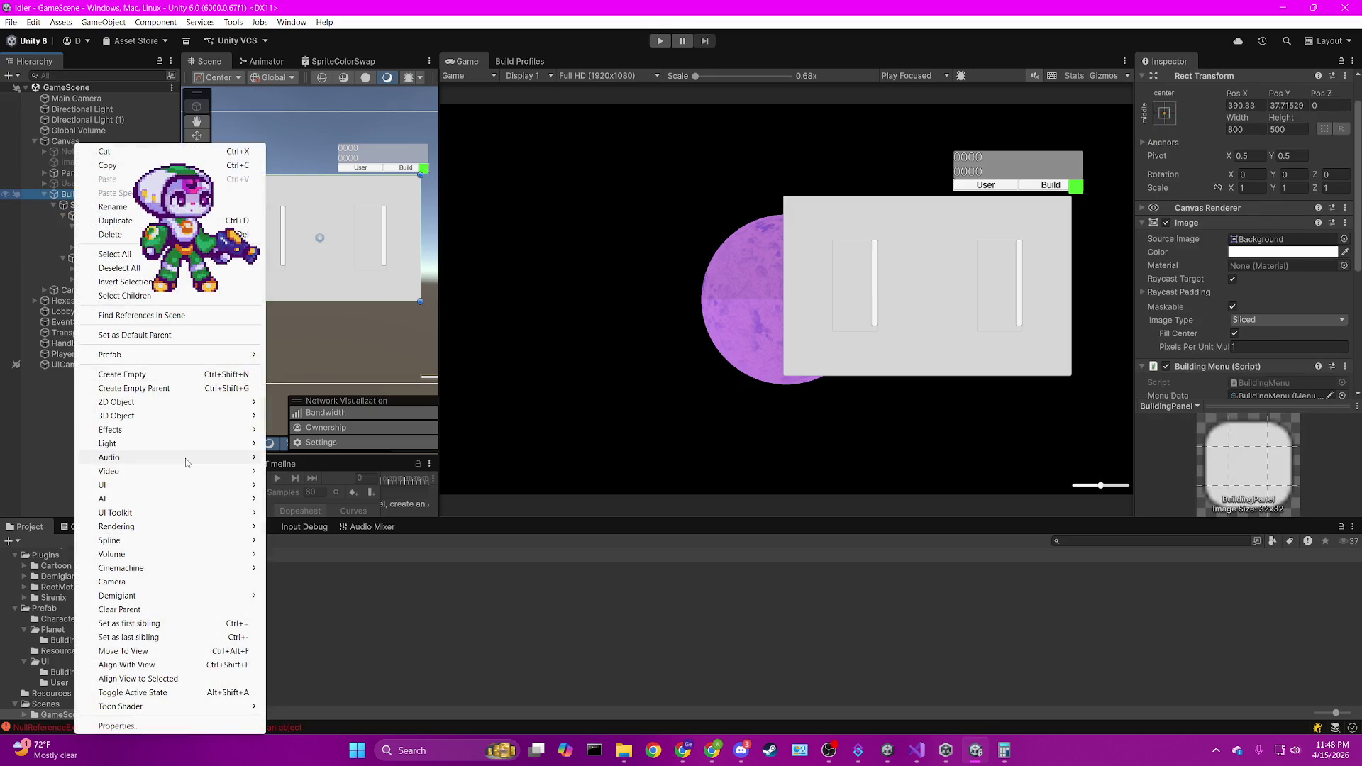
mouse_move(164, 486)
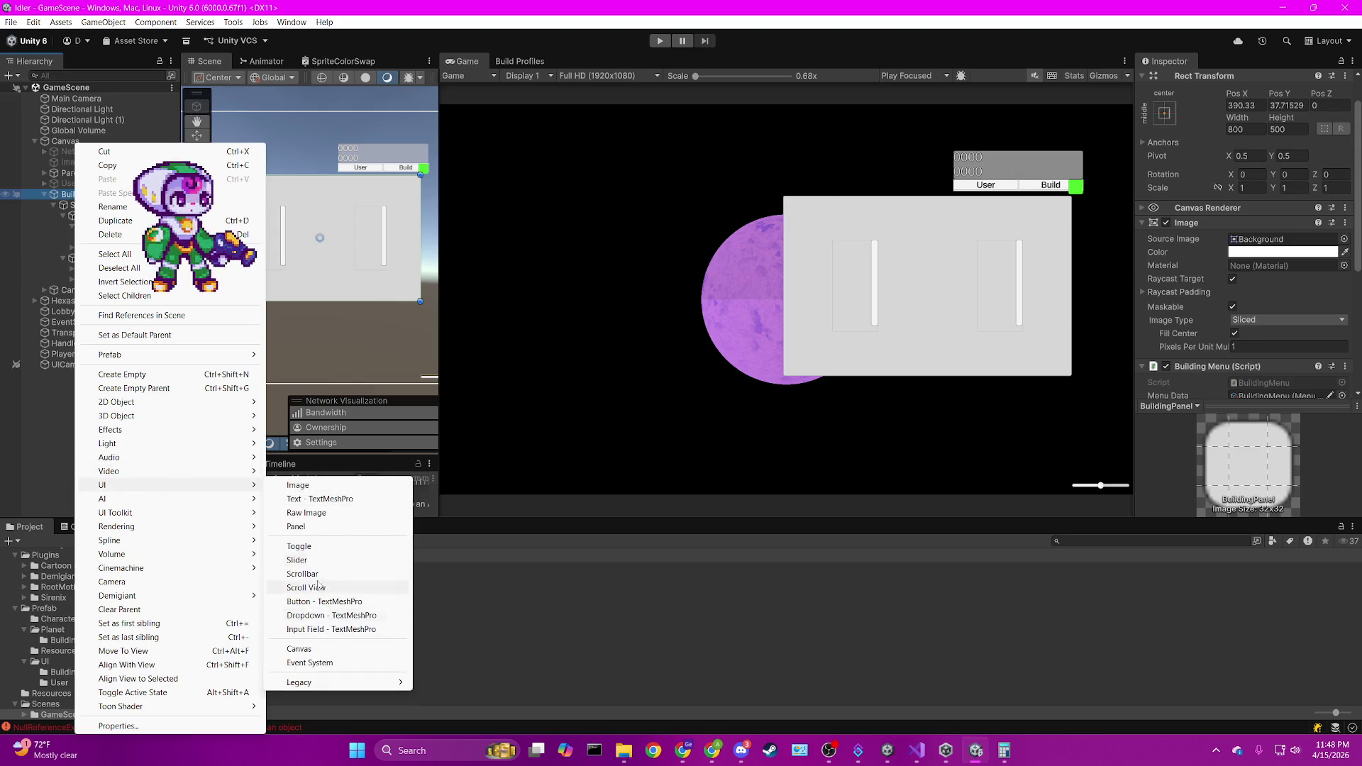
click(296, 526)
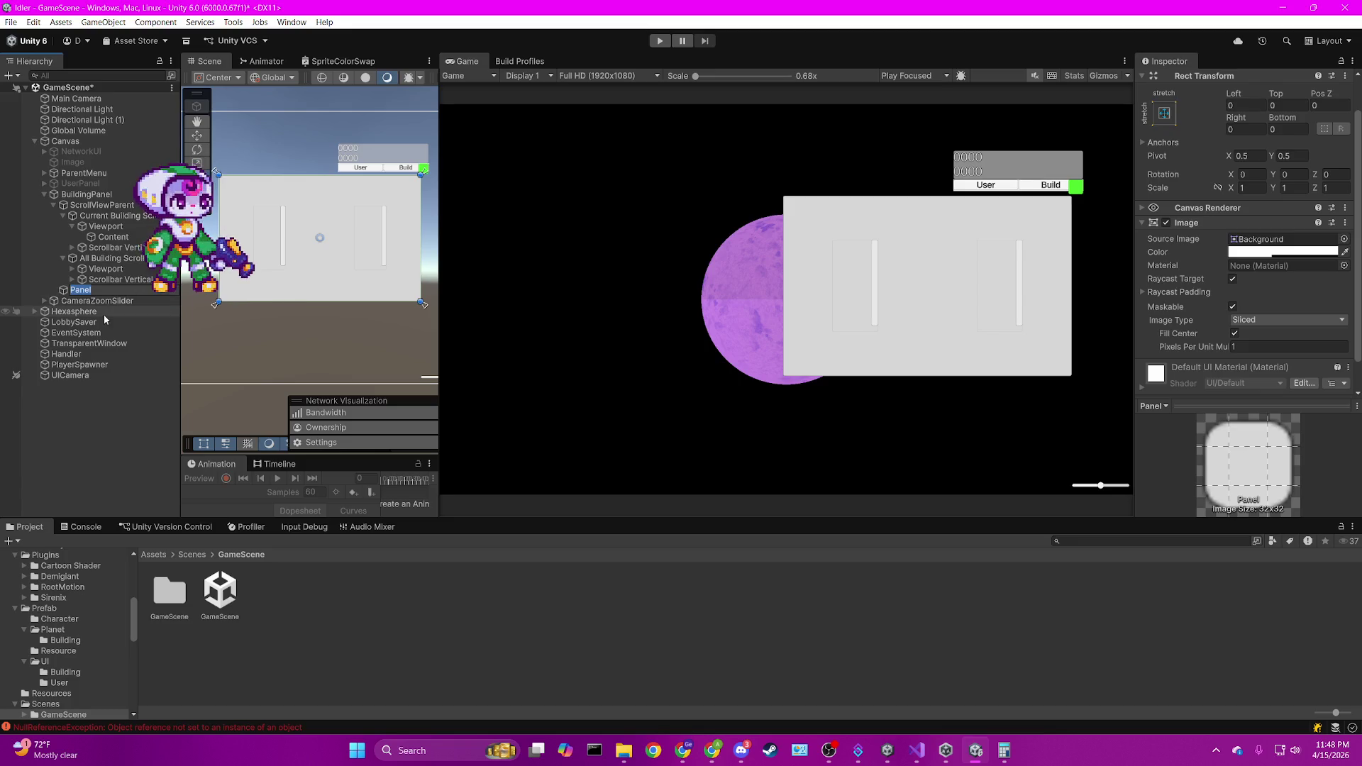
click(91, 288)
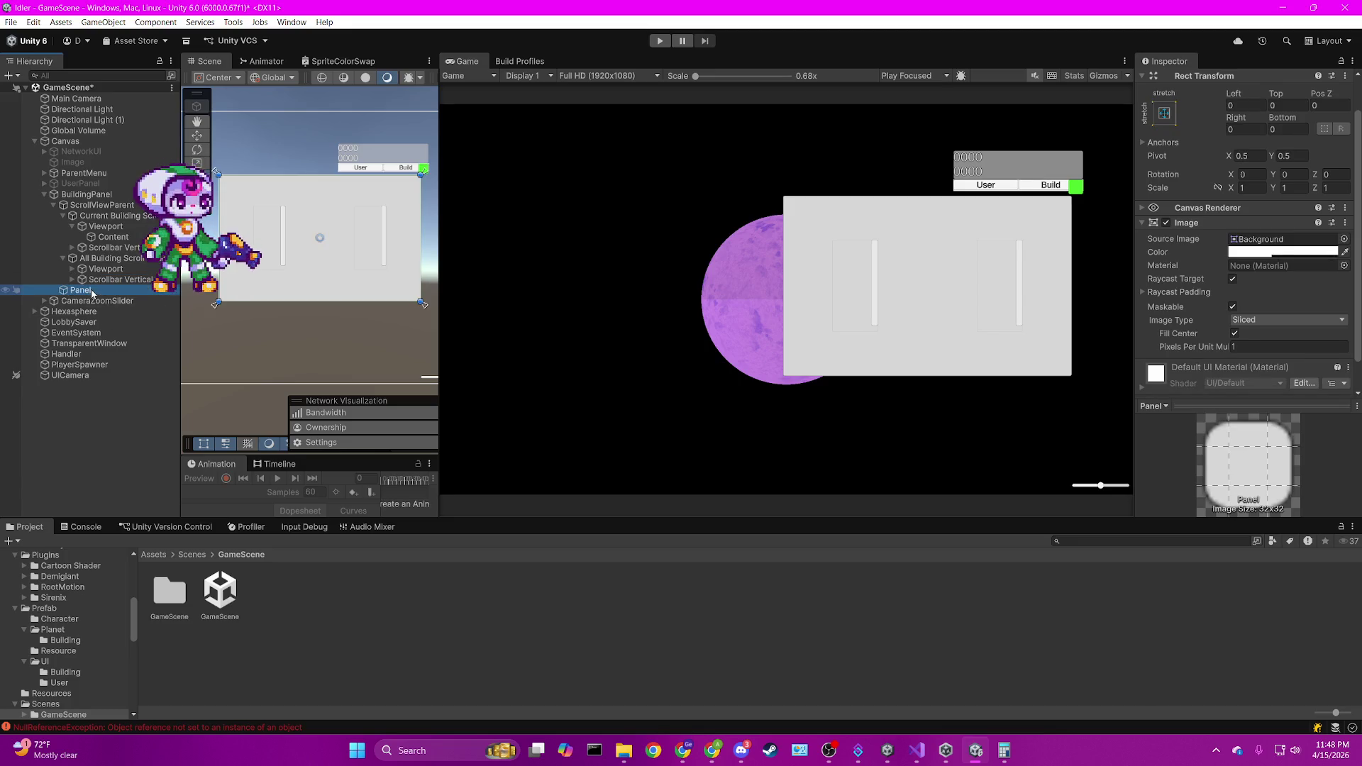
click(105, 288)
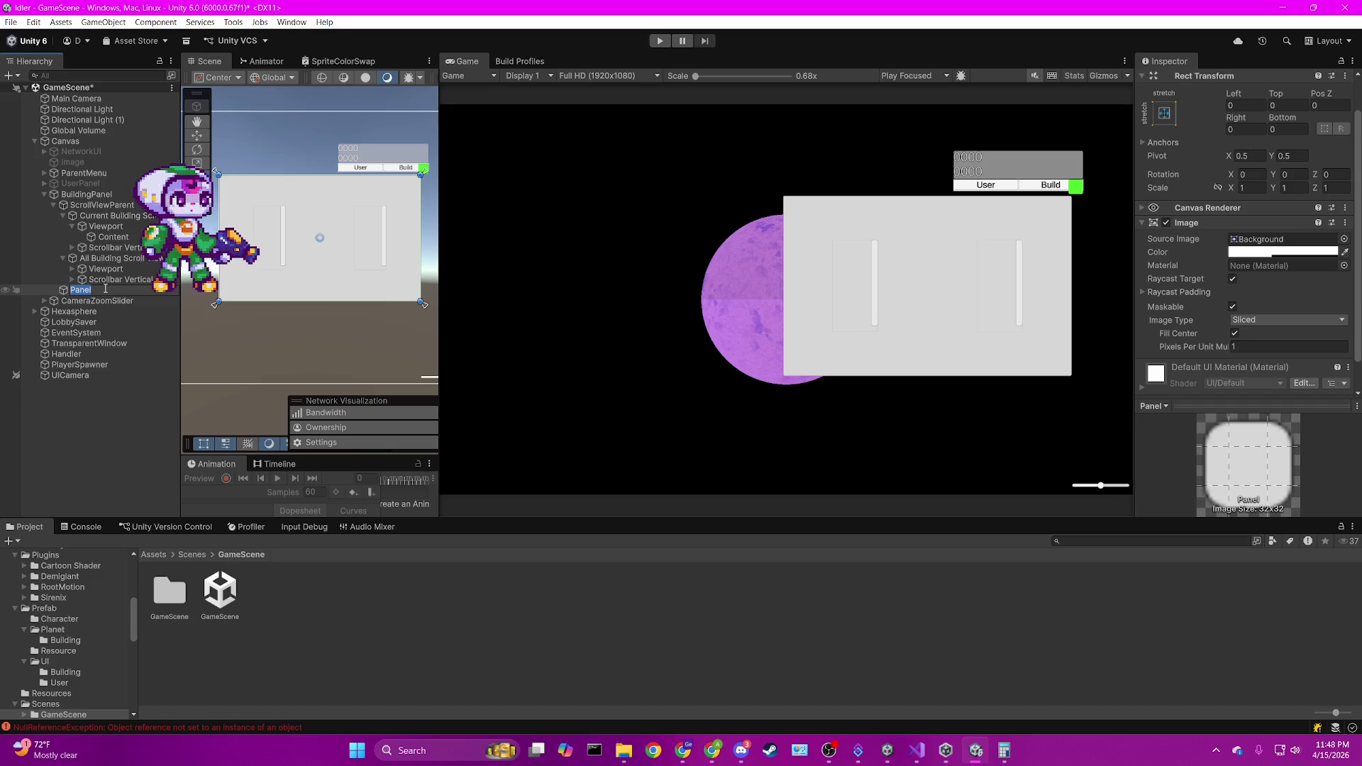
text(Curr)
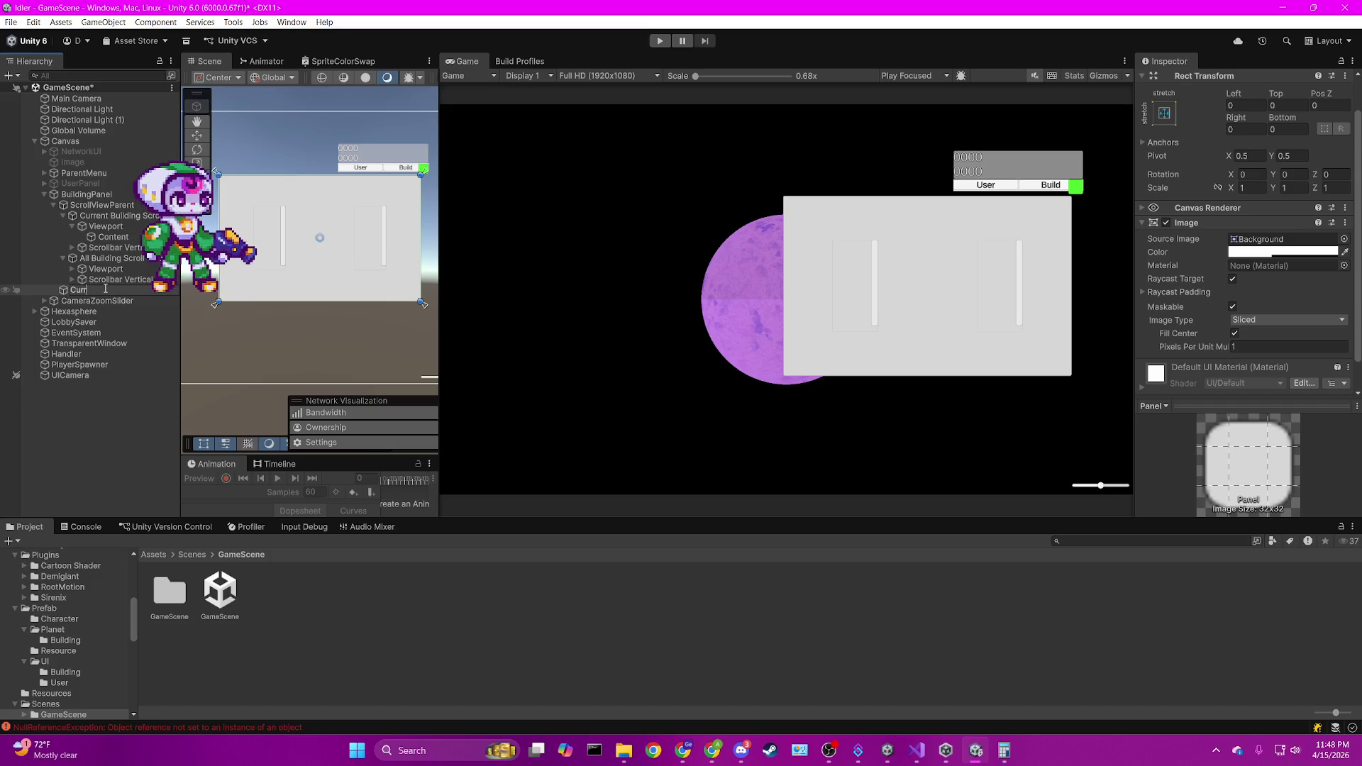
text(entBuildingView)
key(Return)
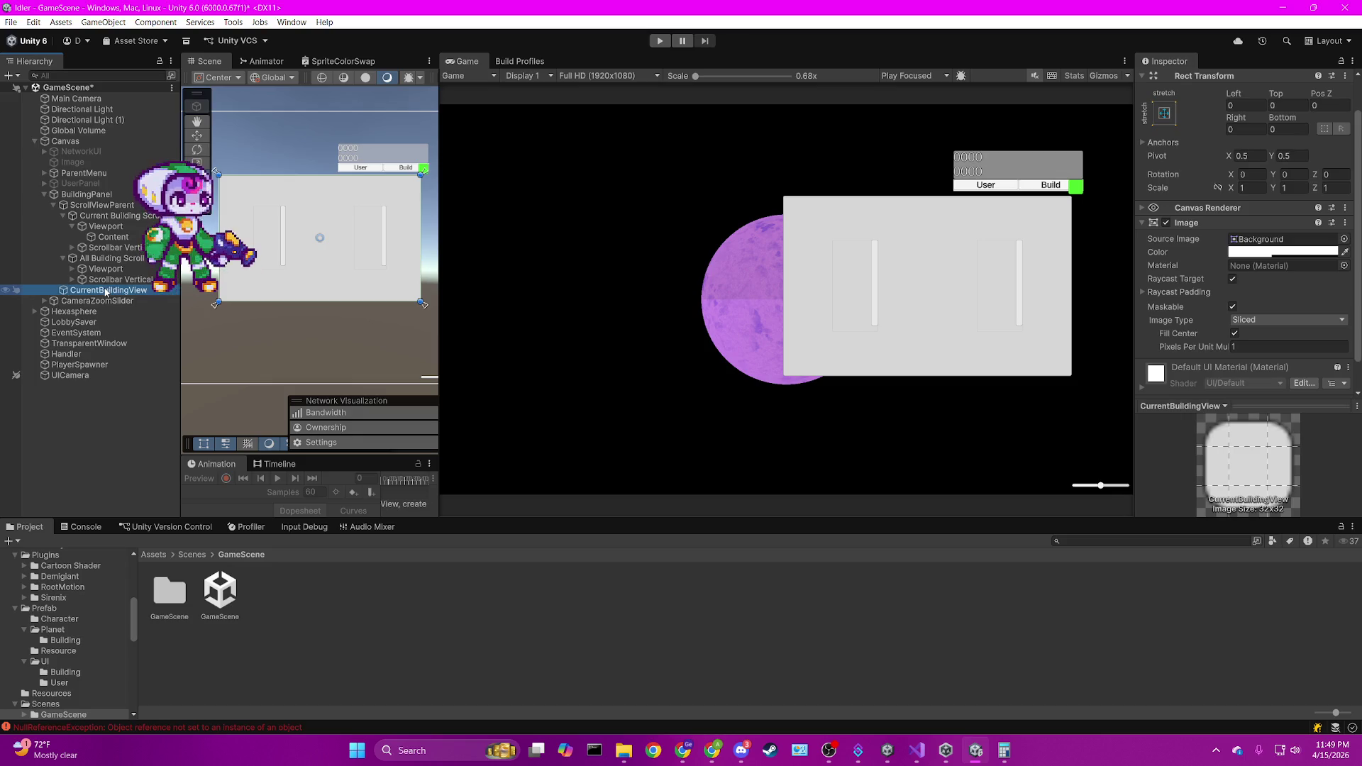
click(139, 217)
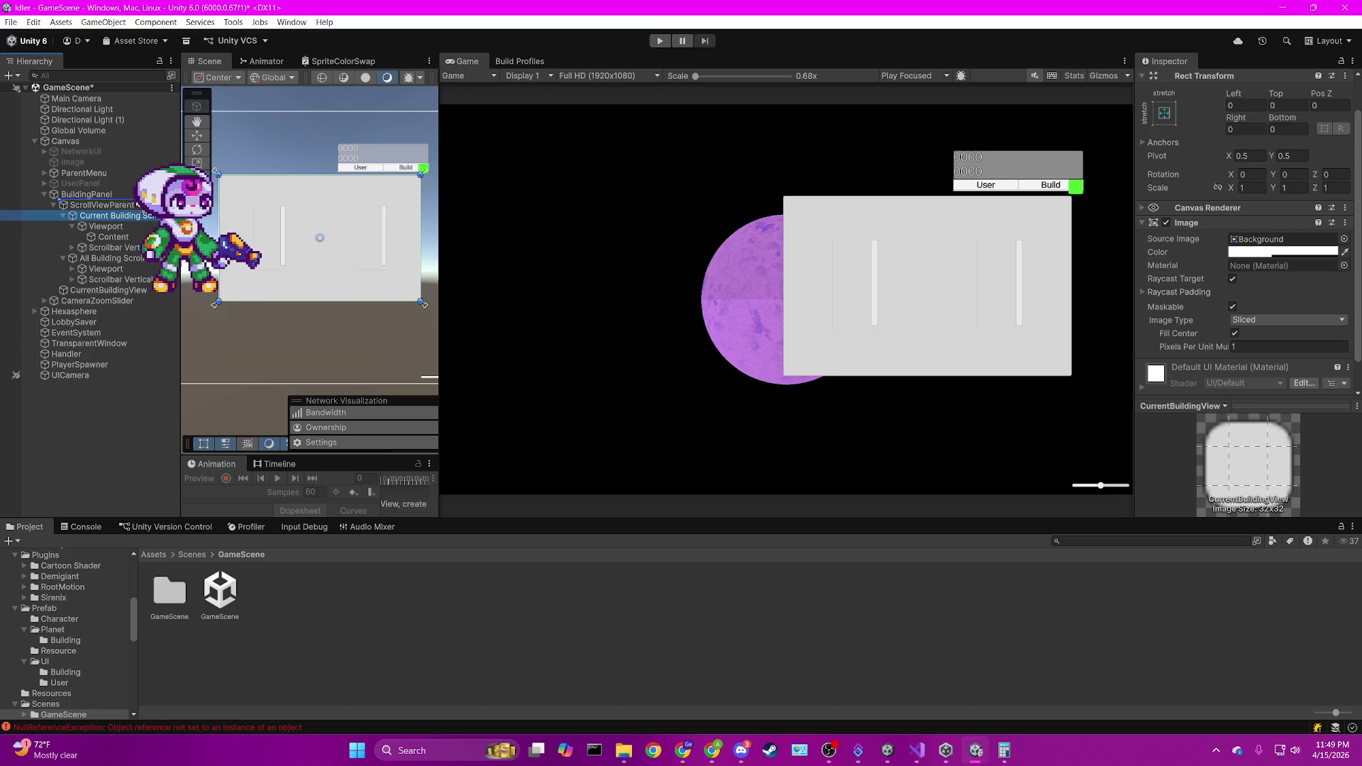
Drag Current Building Scroll View directly under BuildingPanel, then collapse ScrollViewParent and expand UserPanel.
drag(137, 204, 135, 201)
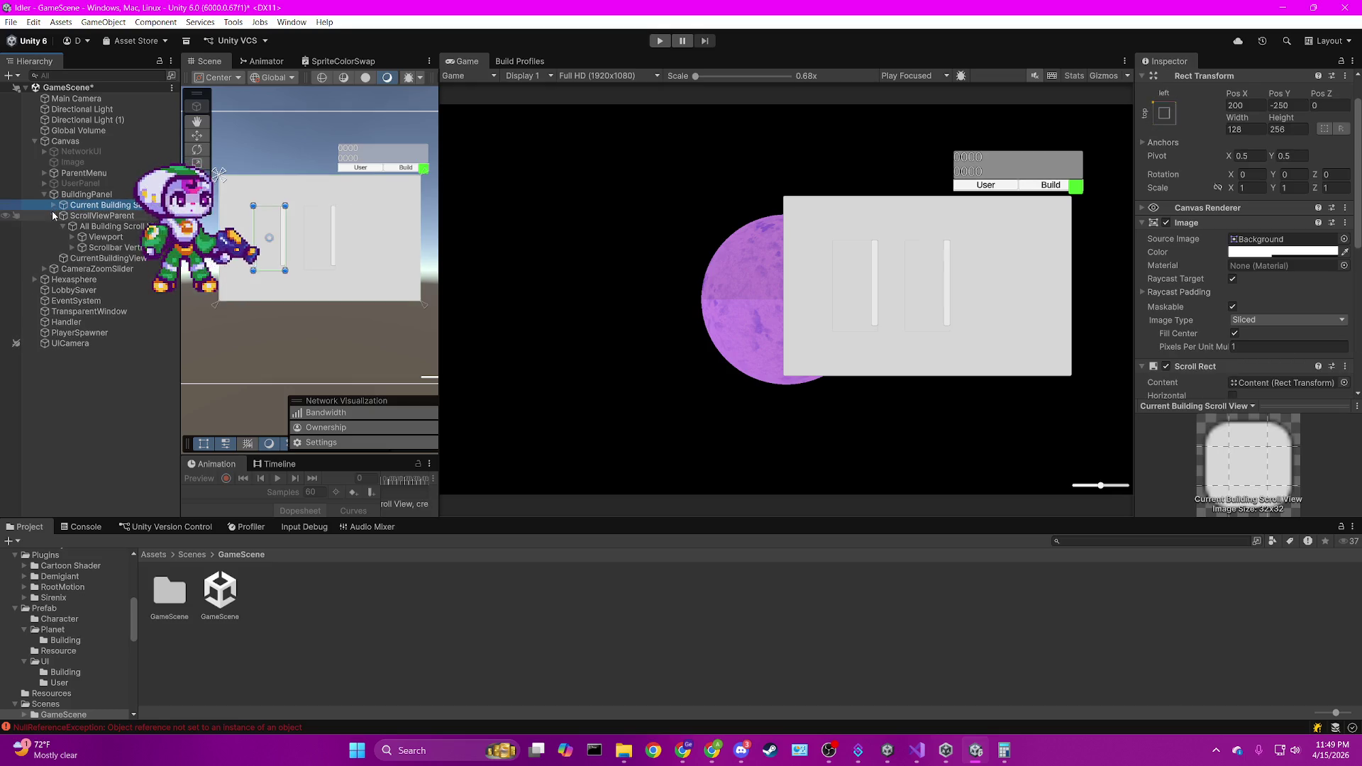
click(53, 214)
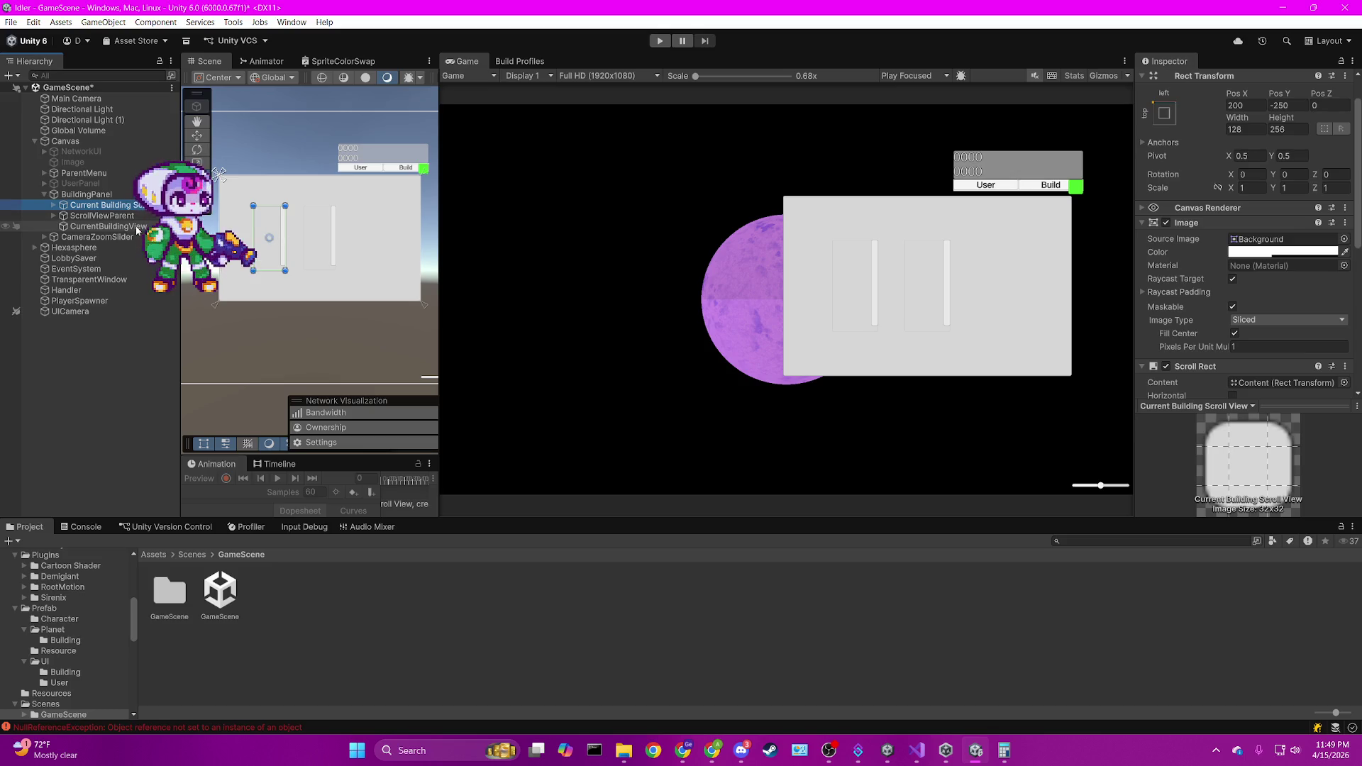
click(44, 183)
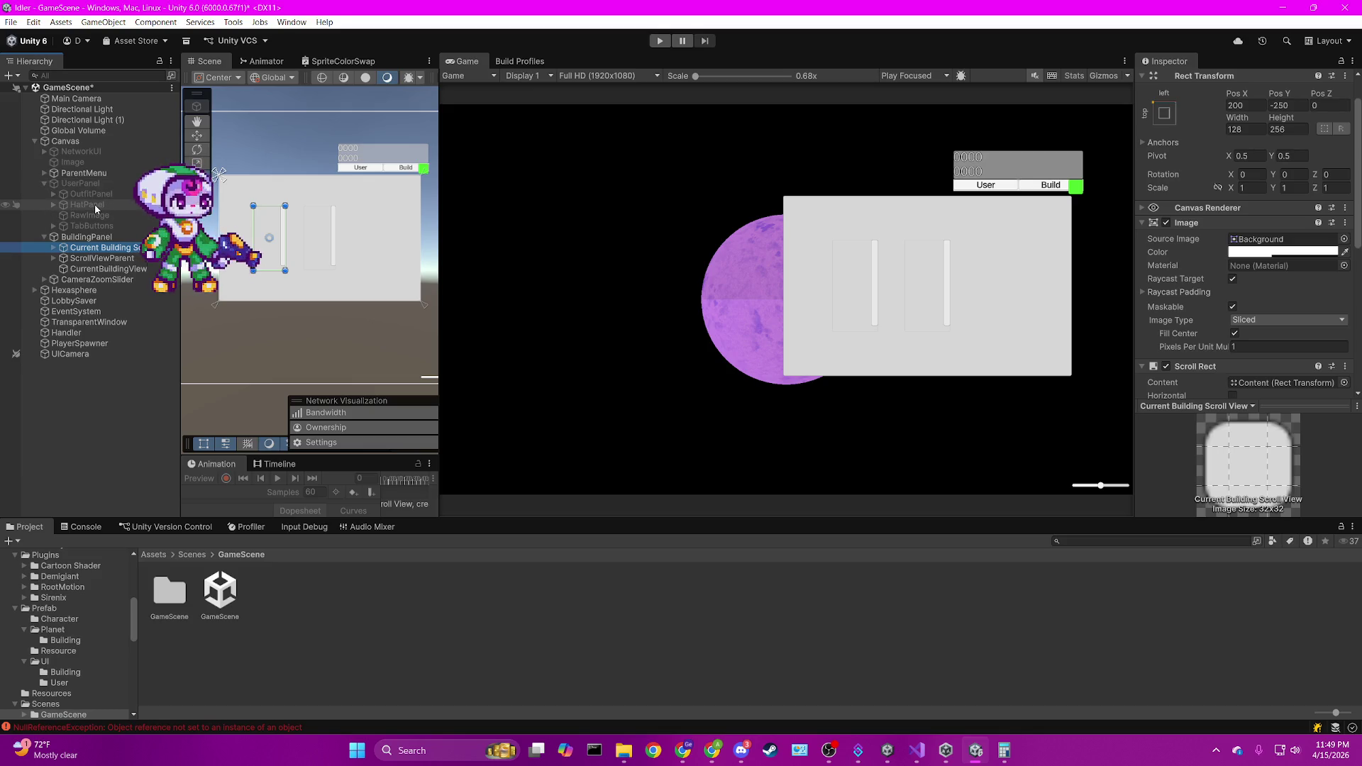
click(251, 242)
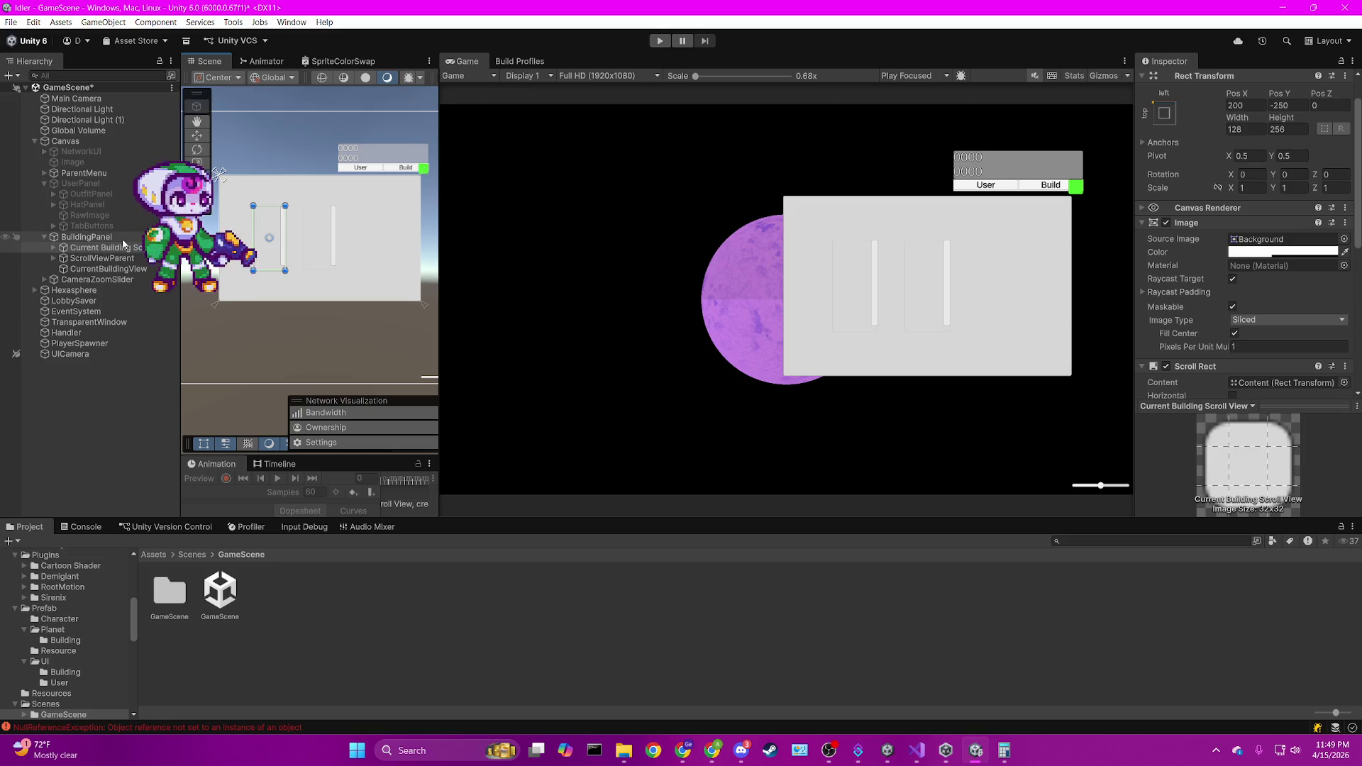
Drag CurrentBuildingView's edges to Left 25.31, Top 27.42, Right 421.84, Bottom 31.64.
click(112, 269)
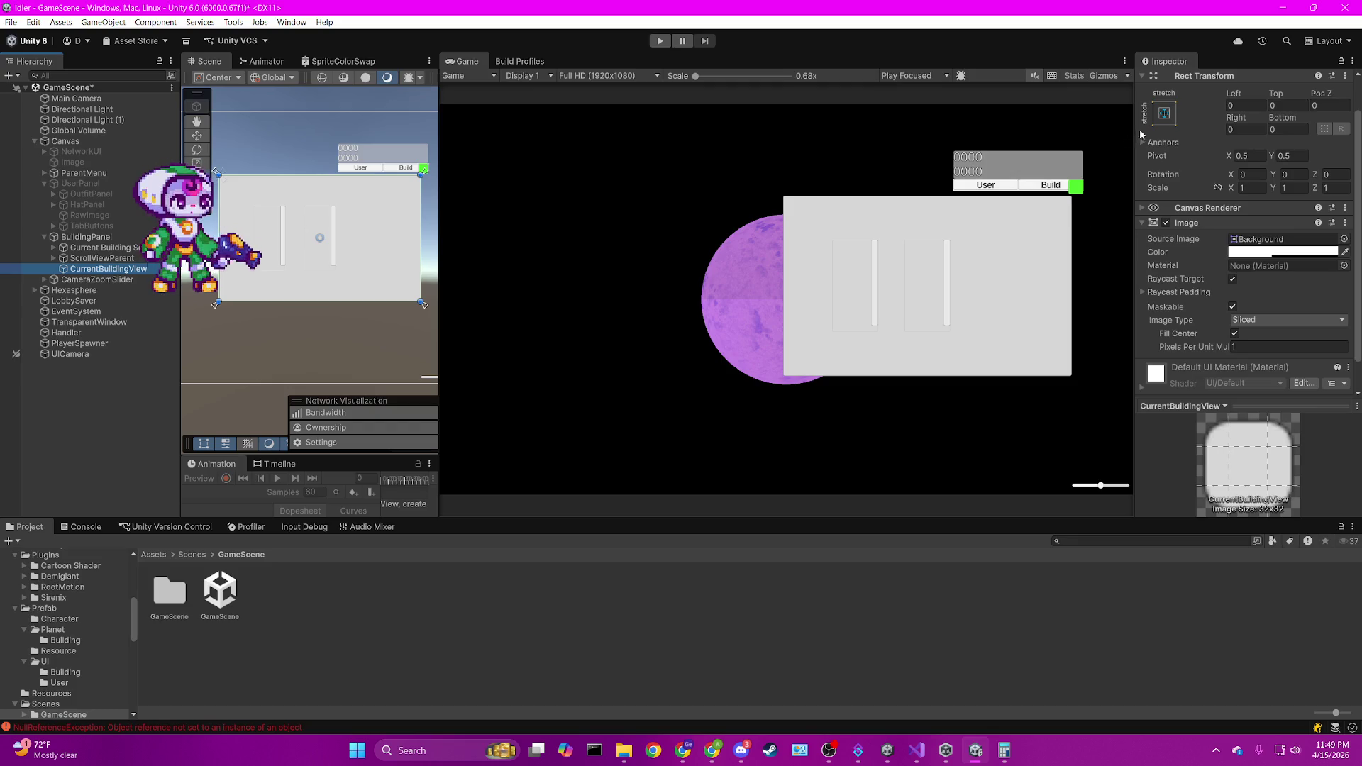
mouse_move(421, 241)
mouse_down()
mouse_move(311, 244)
mouse_move(323, 242)
mouse_up()
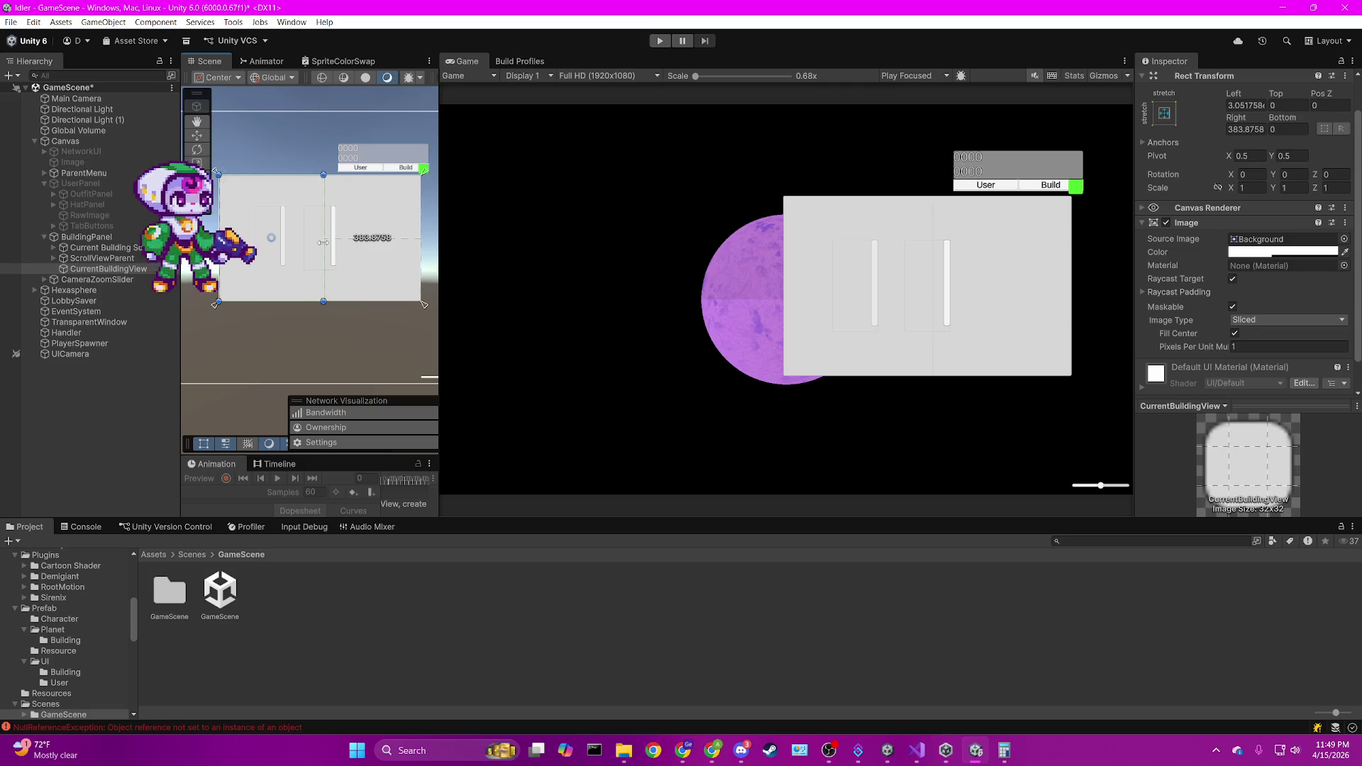
double_click(1259, 106)
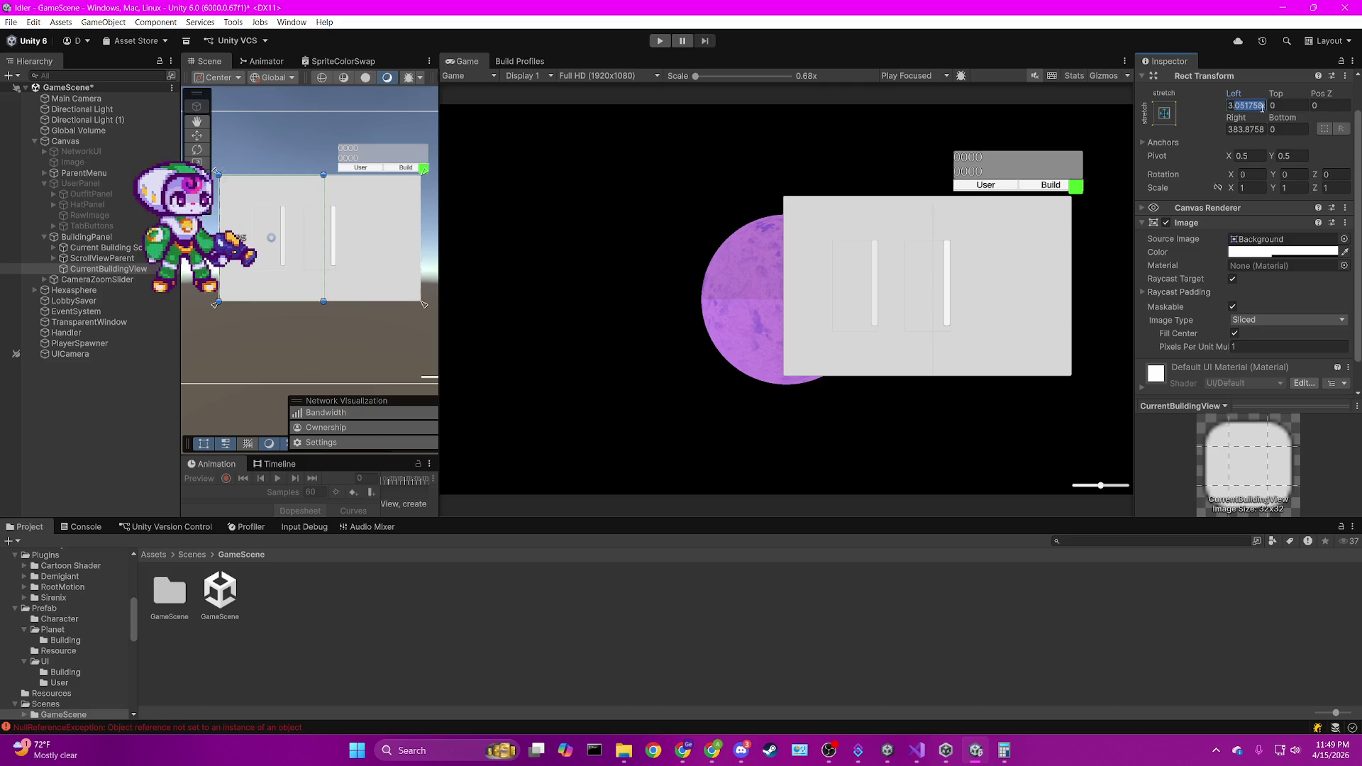
mouse_move(224, 218)
mouse_down()
mouse_move(264, 228)
mouse_move(316, 192)
mouse_up()
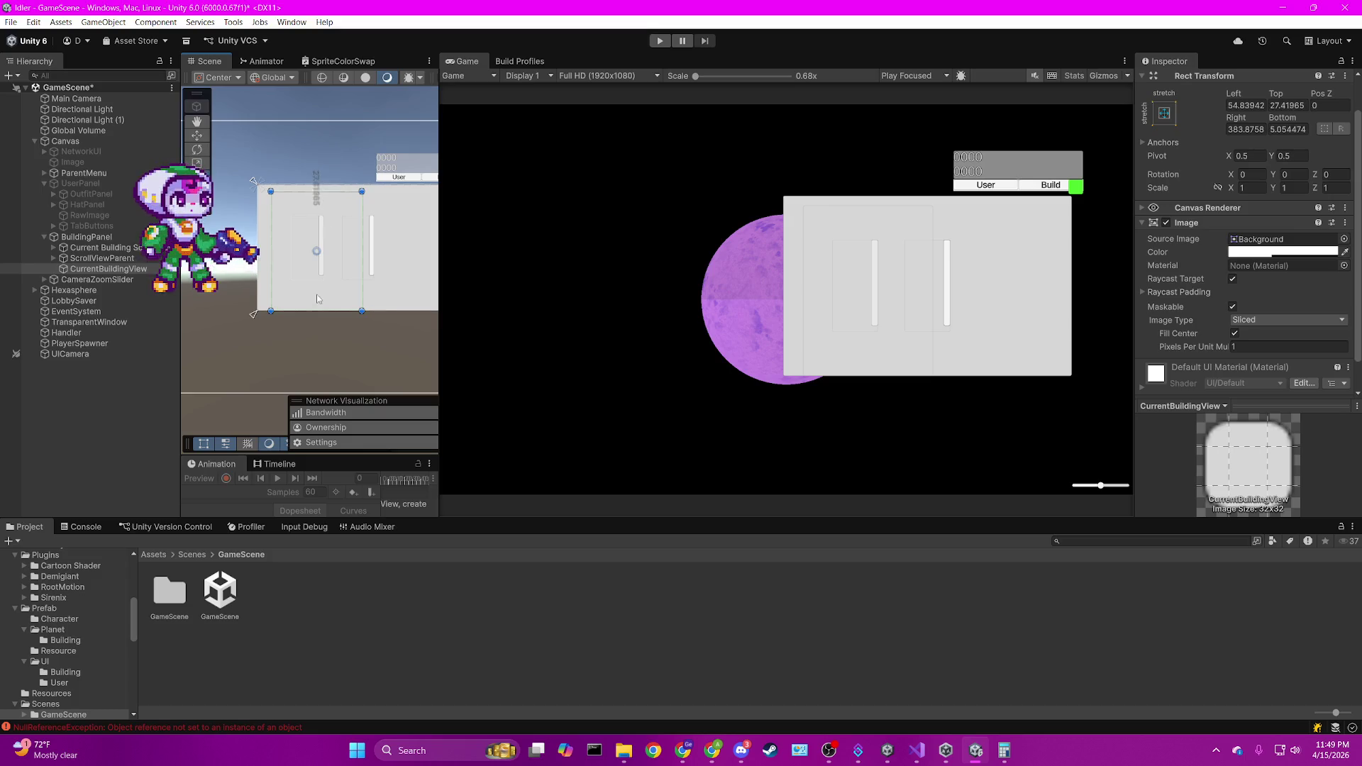
drag(316, 311, 316, 302)
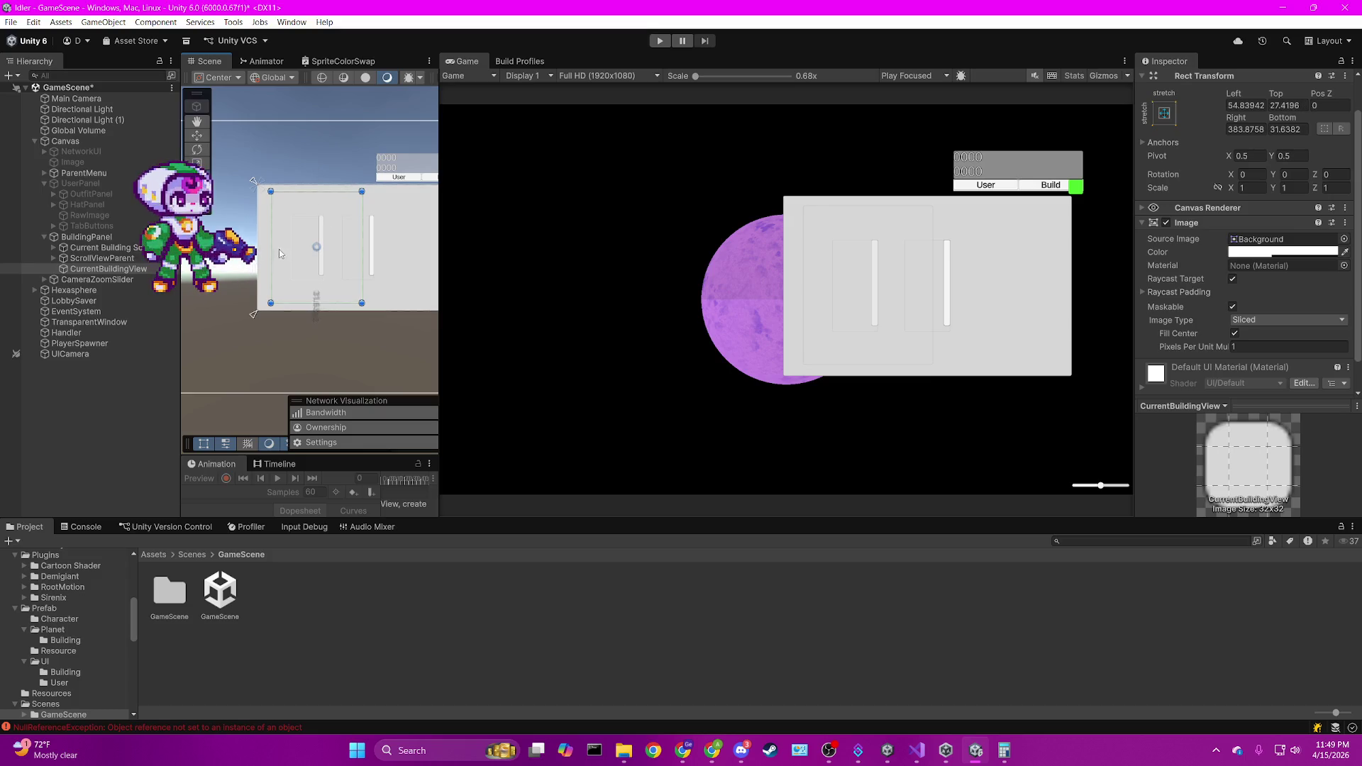
drag(271, 249, 263, 249)
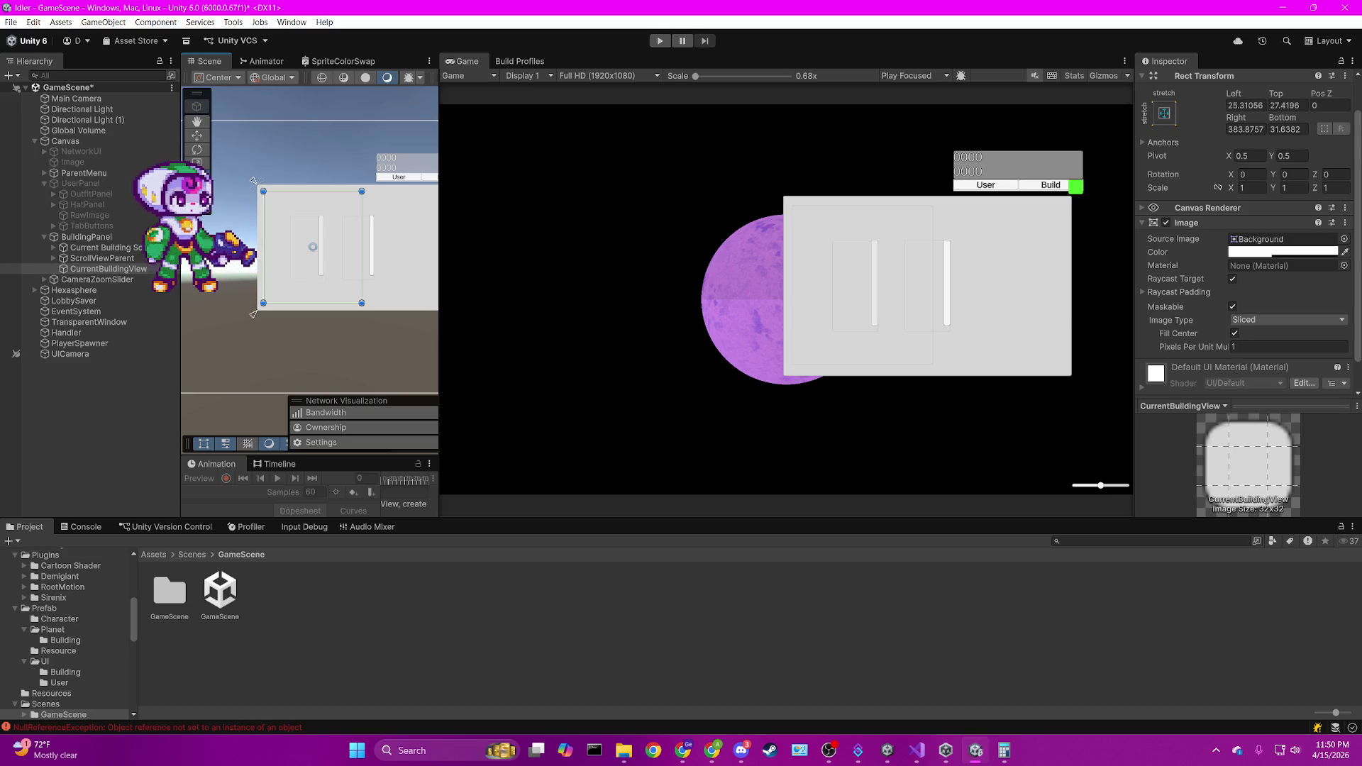
drag(359, 242, 303, 248)
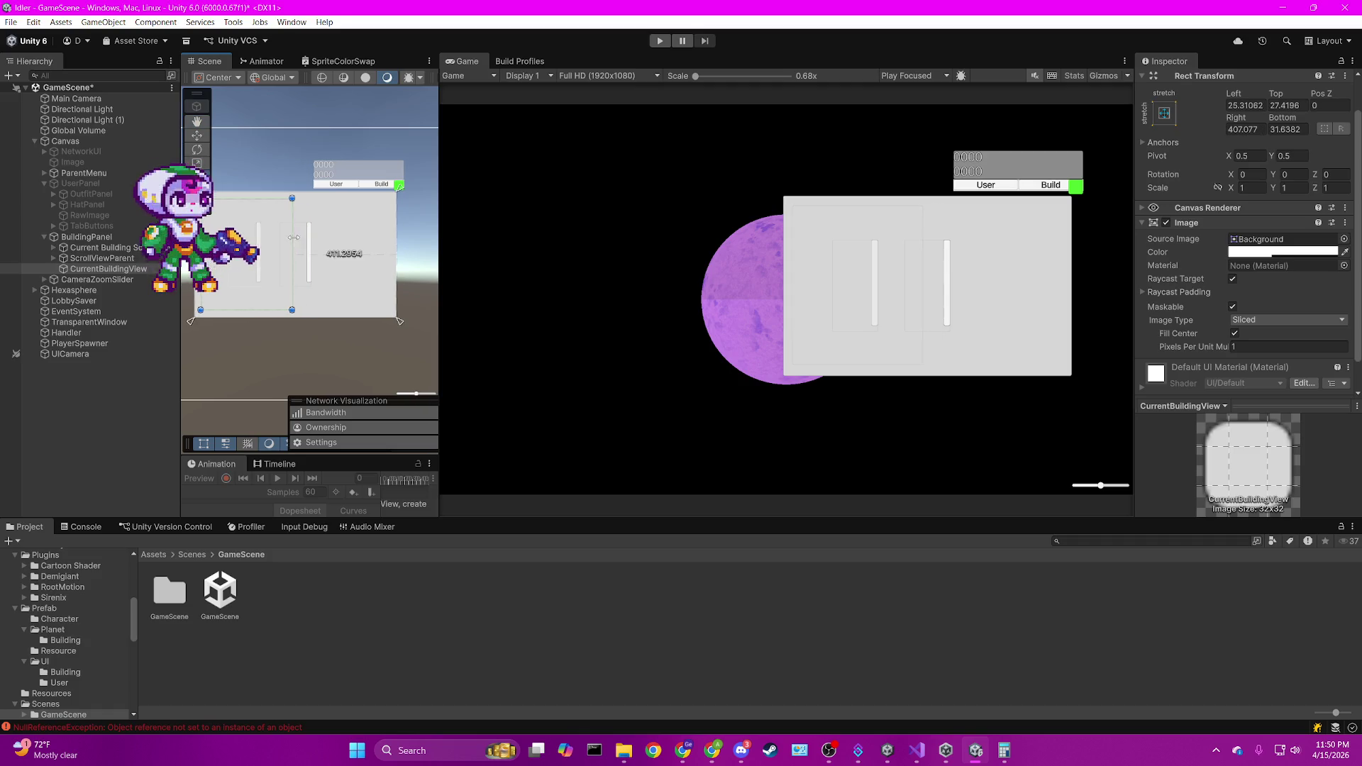
drag(300, 237, 327, 234)
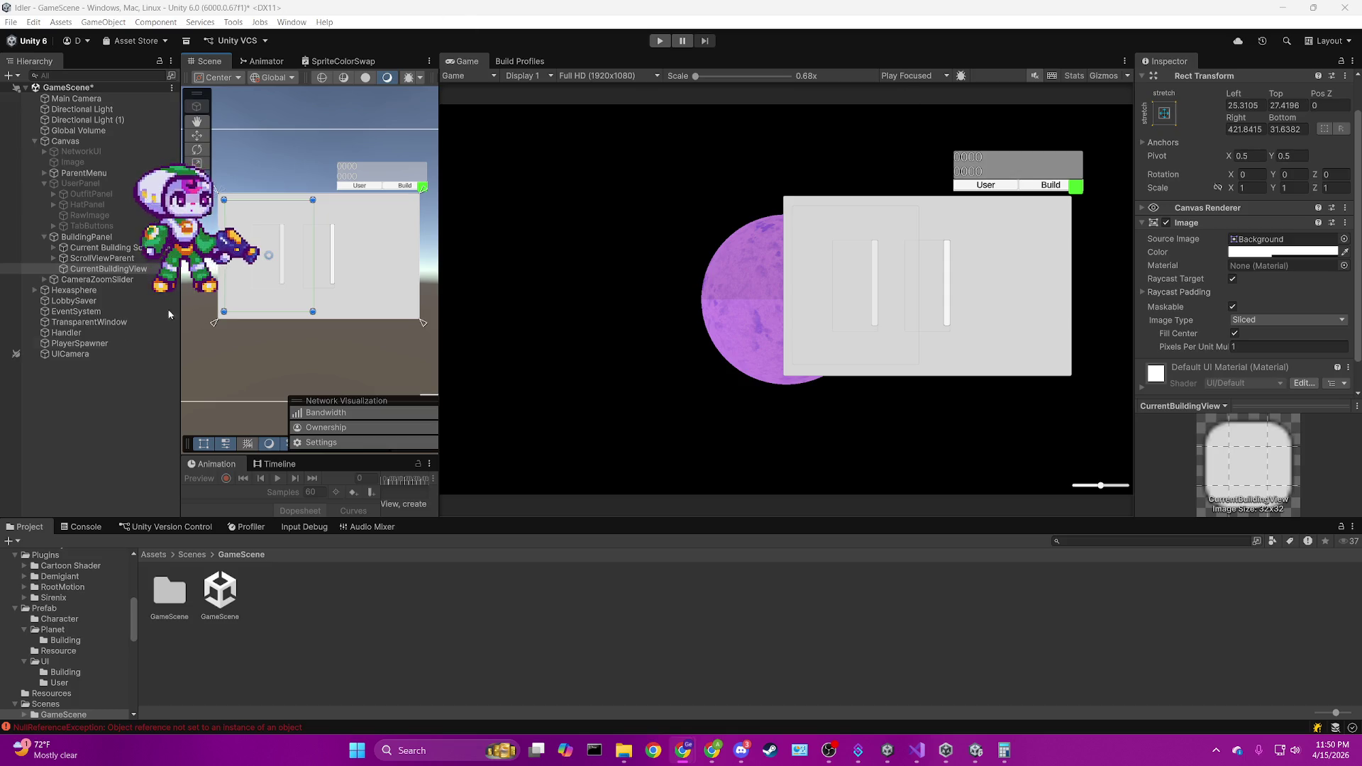
Add a Grid Layout Group to CurrentBuildingView by searching "grid" in Add Component.
click(53, 258)
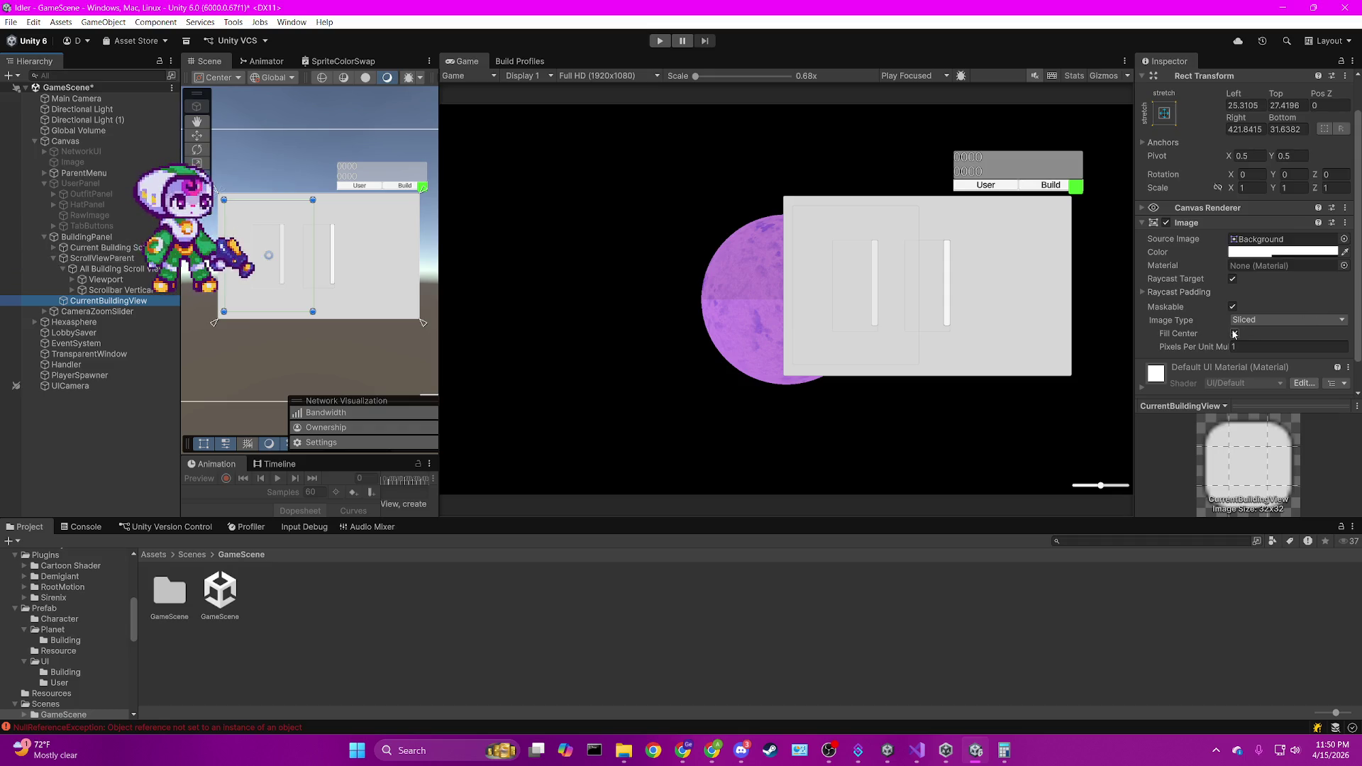
scroll(1231, 364, down, 1)
click(1238, 378)
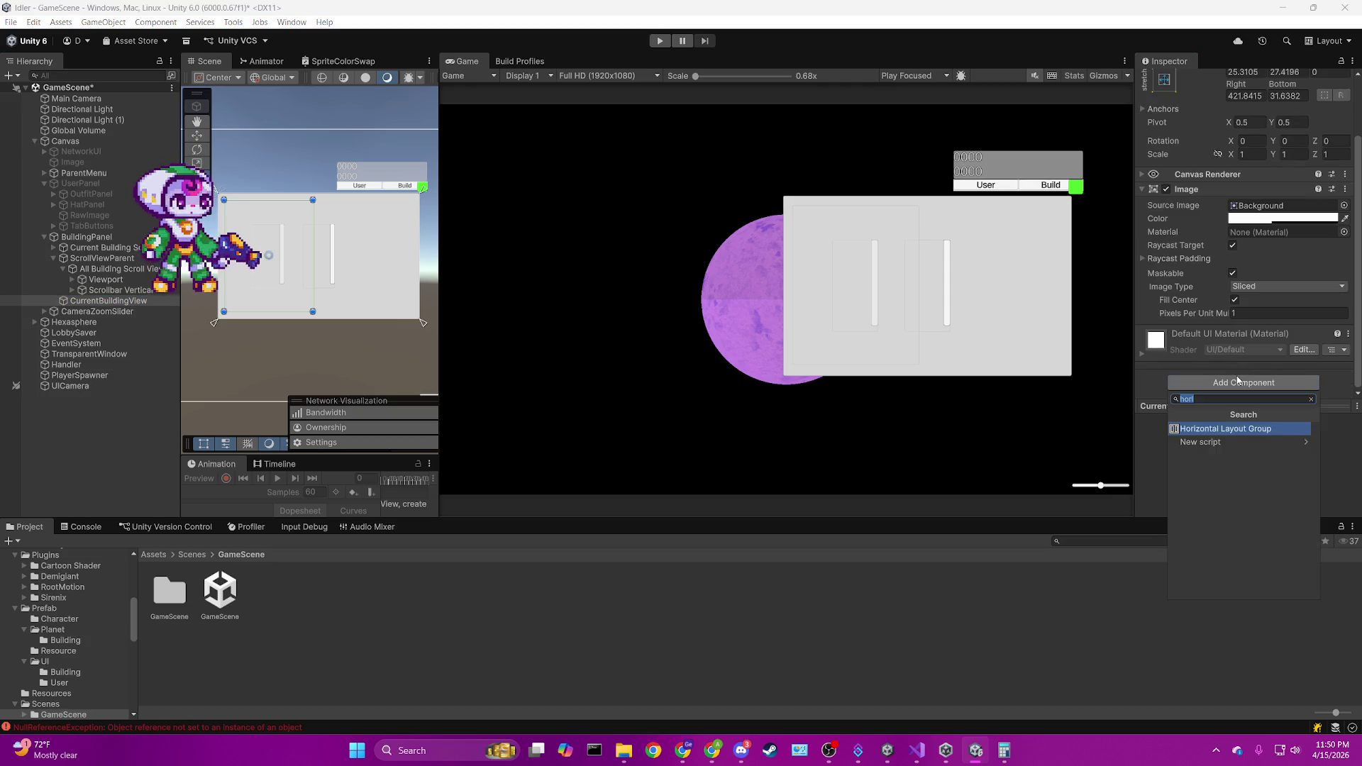
text(grid)
key(Down)
key(Return)
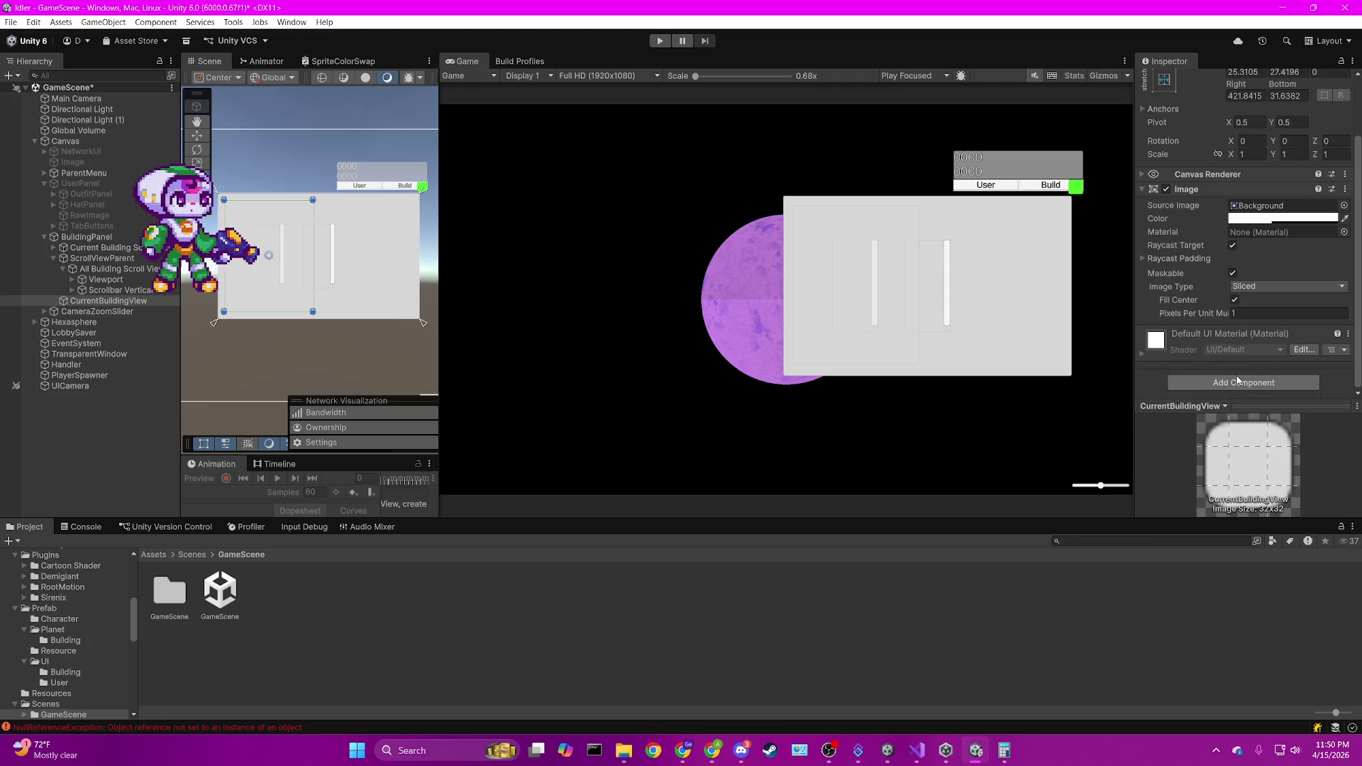
scroll(1240, 348, down, 4)
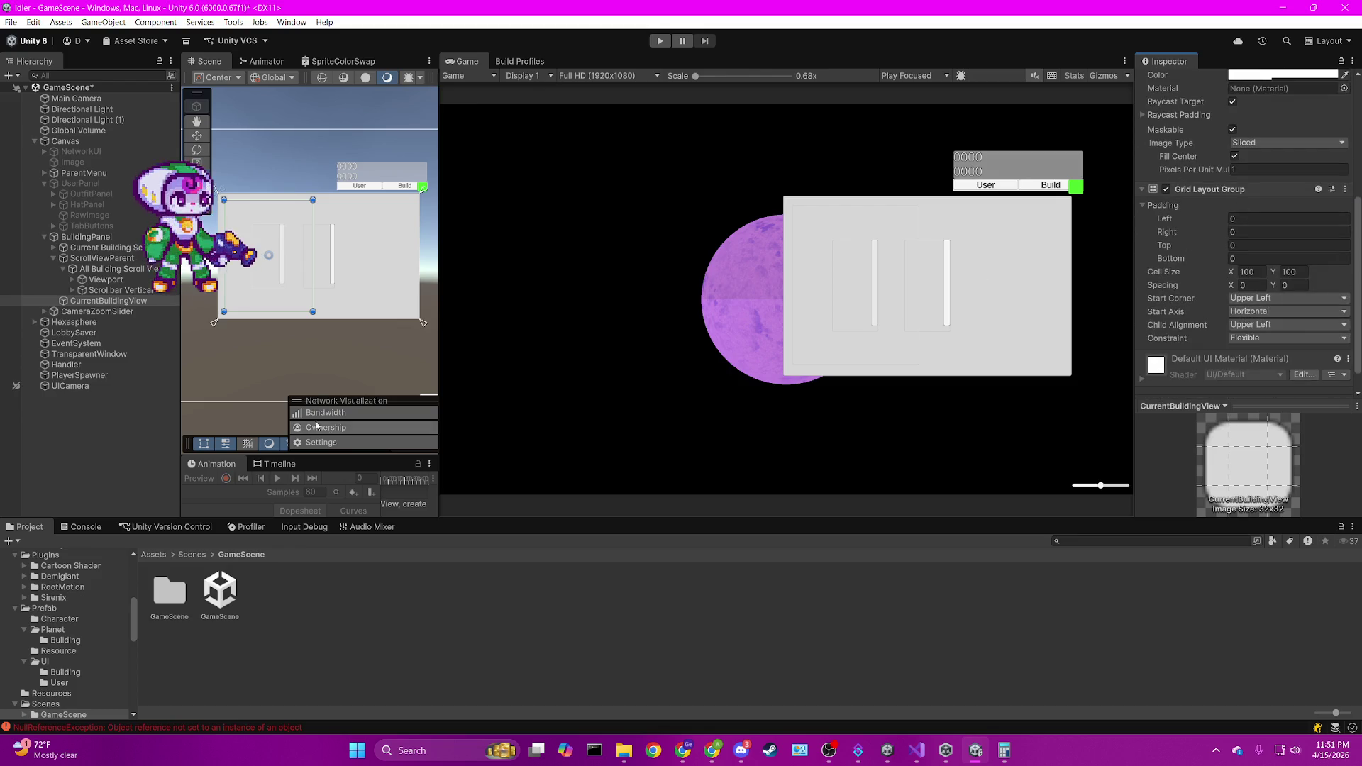
Navigate the Project window from Scenes to the Assets/Prefab/UI/Building folder.
click(190, 556)
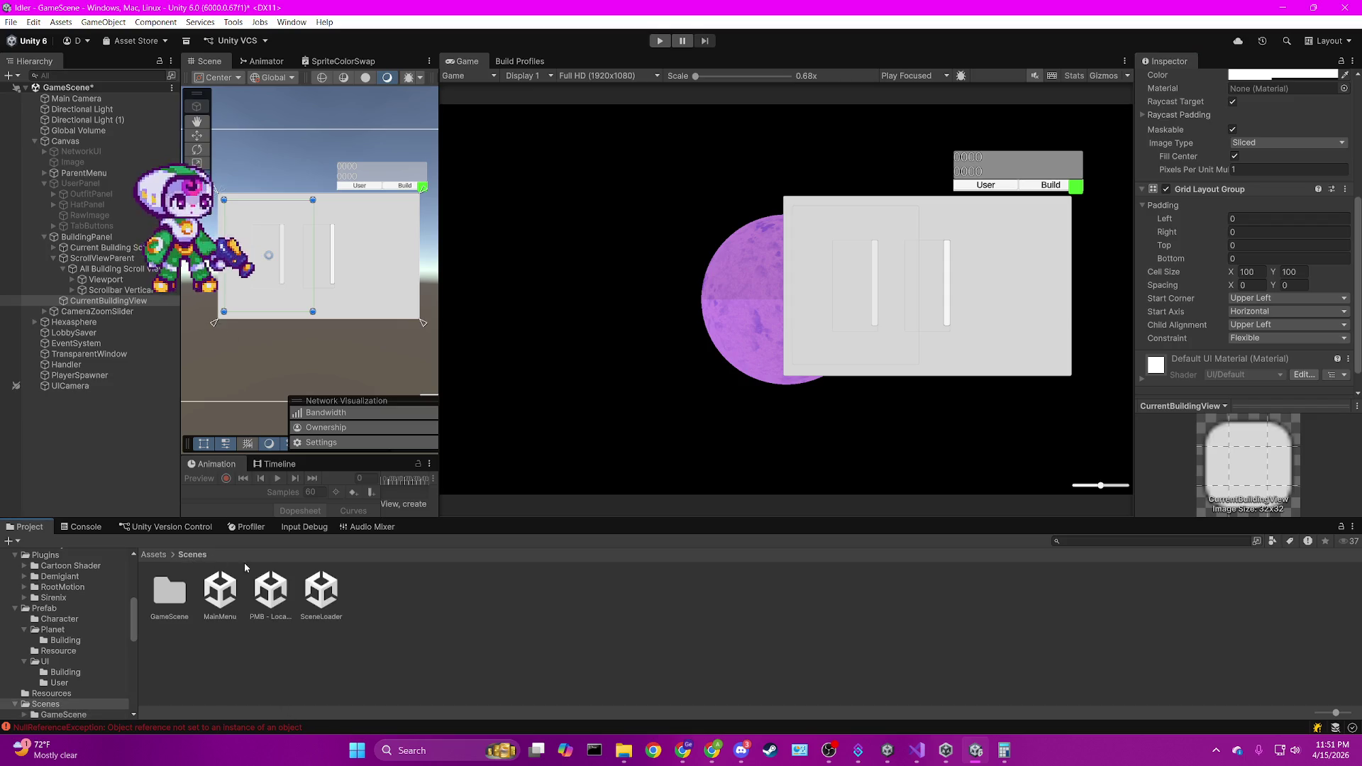
click(310, 587)
click(168, 588)
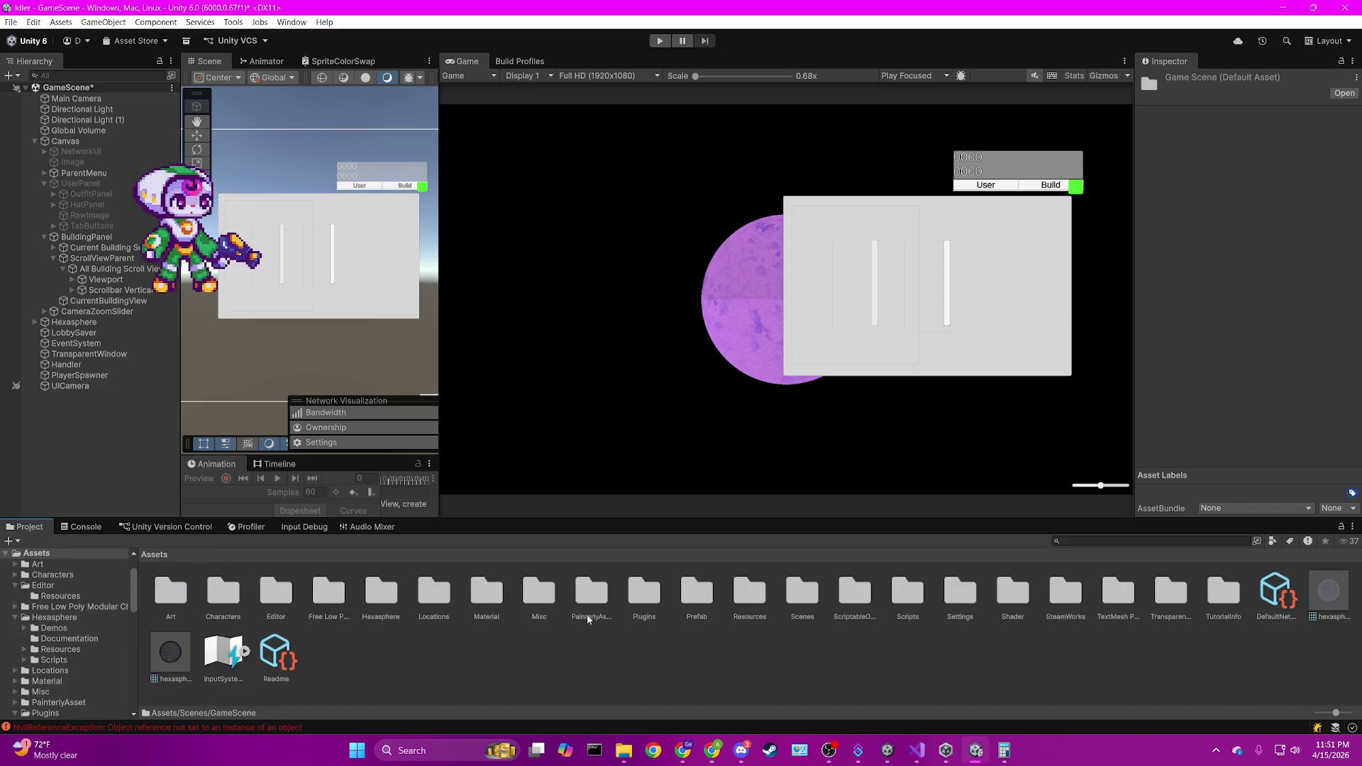
double_click(696, 592)
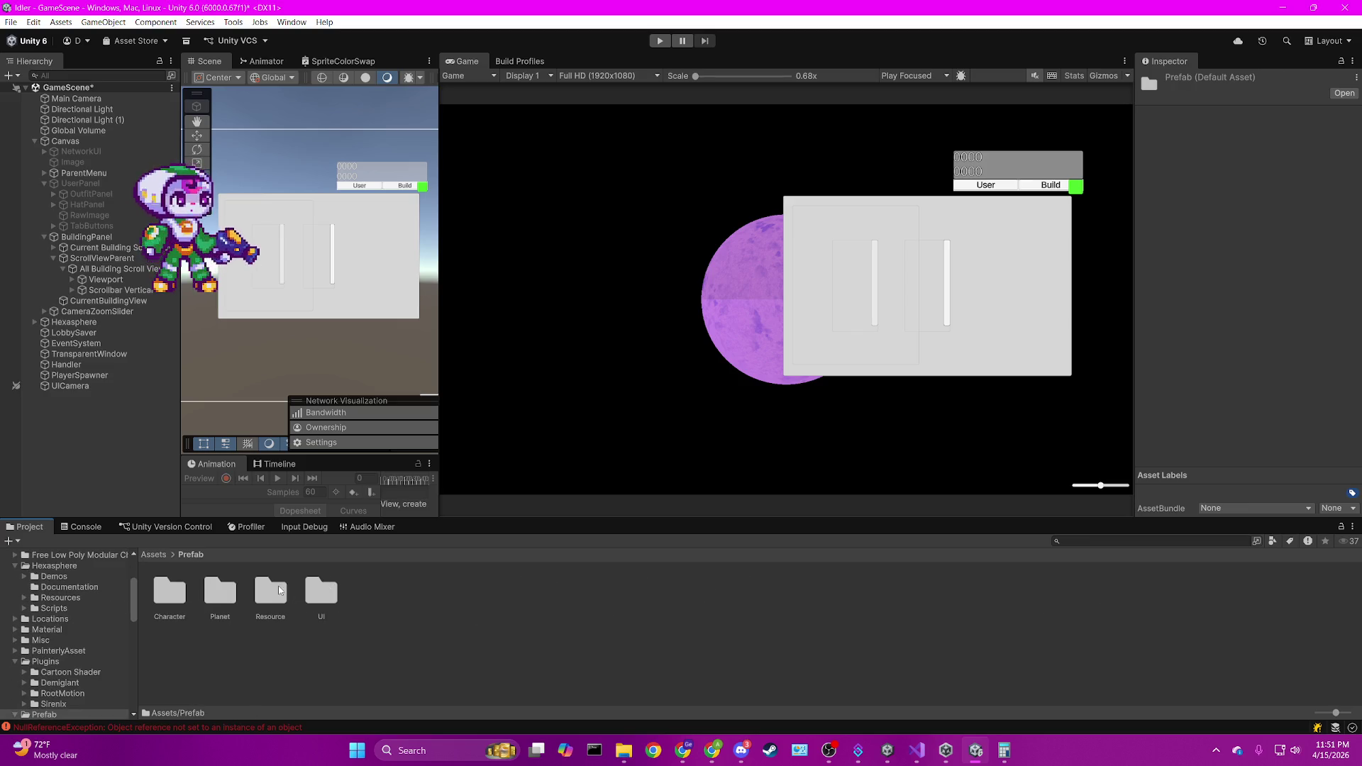
double_click(322, 592)
double_click(168, 593)
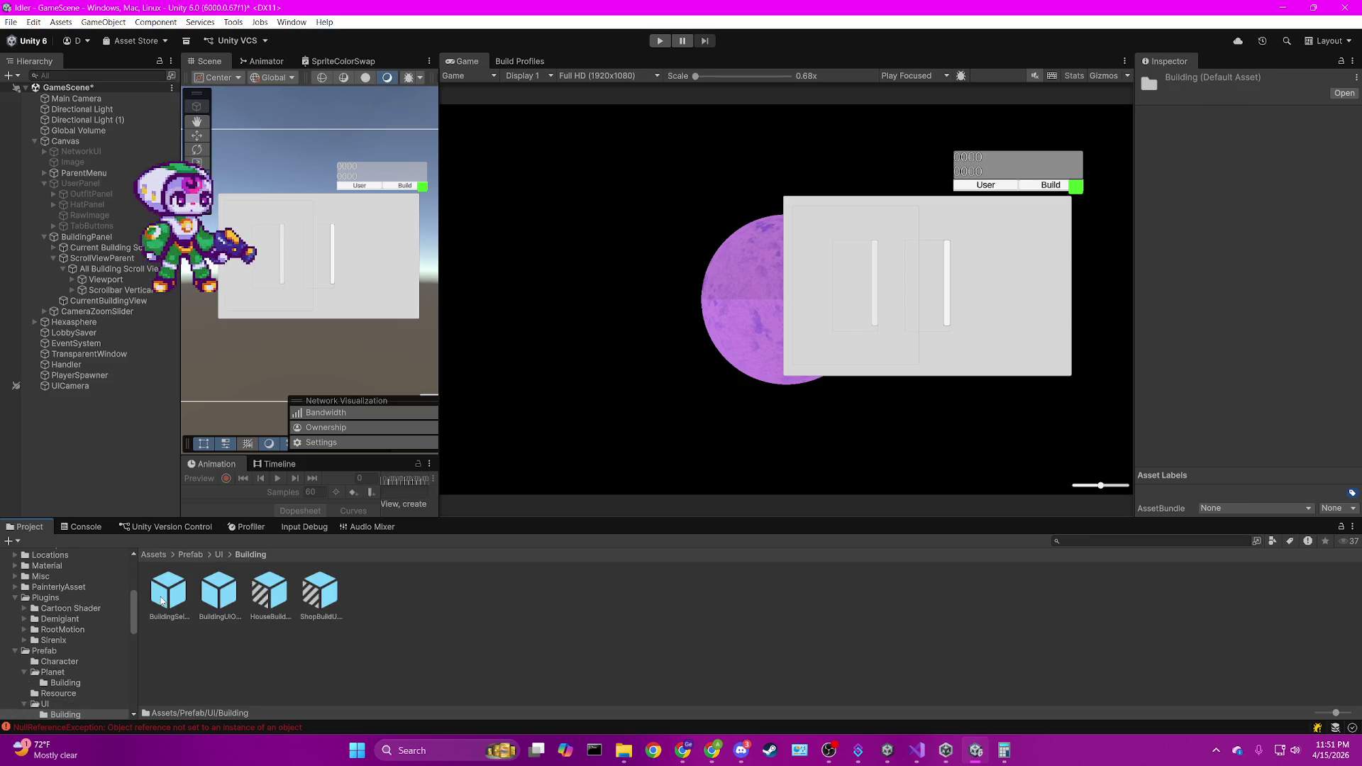
Inspect the HouseBuildingUIObject, ShopBuildUIObject, BuildingSelectorUIObject and BuildingUIObject prefabs in turn.
click(261, 591)
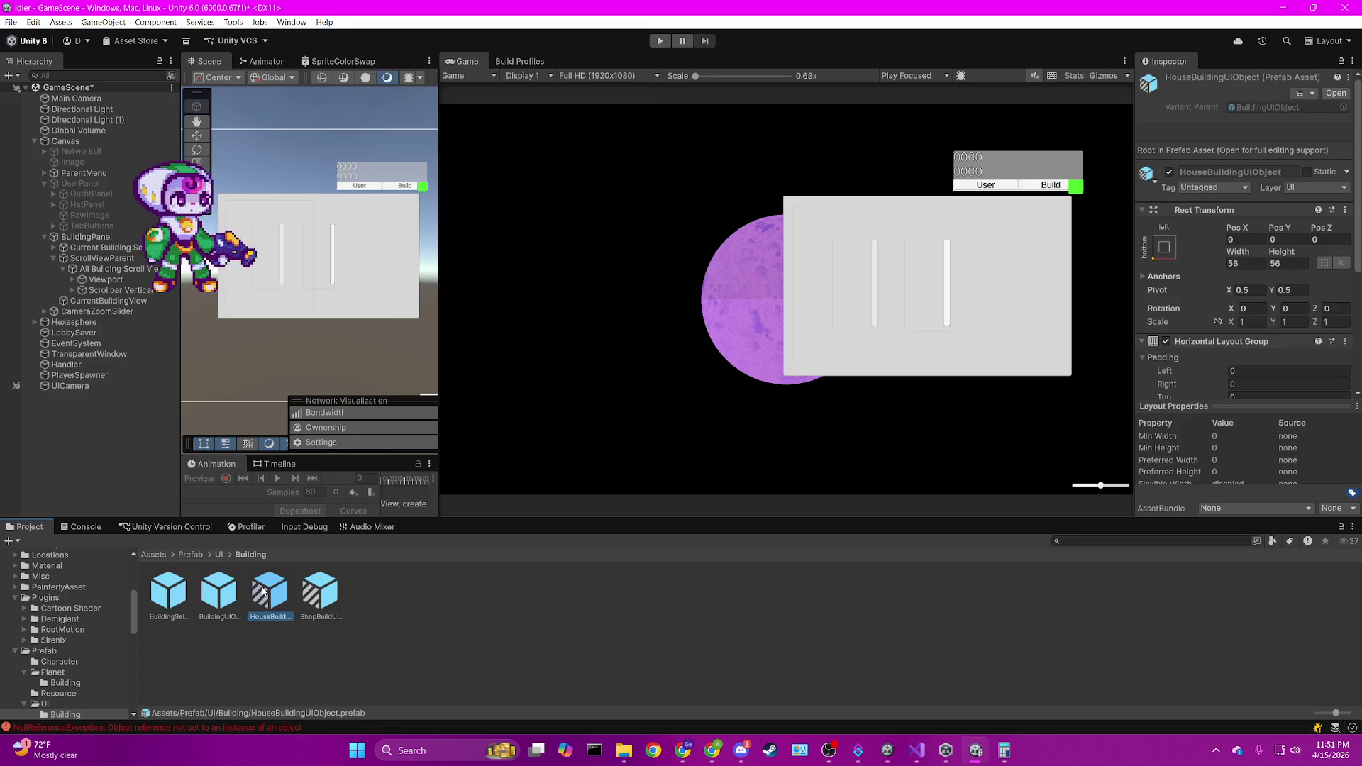
click(314, 589)
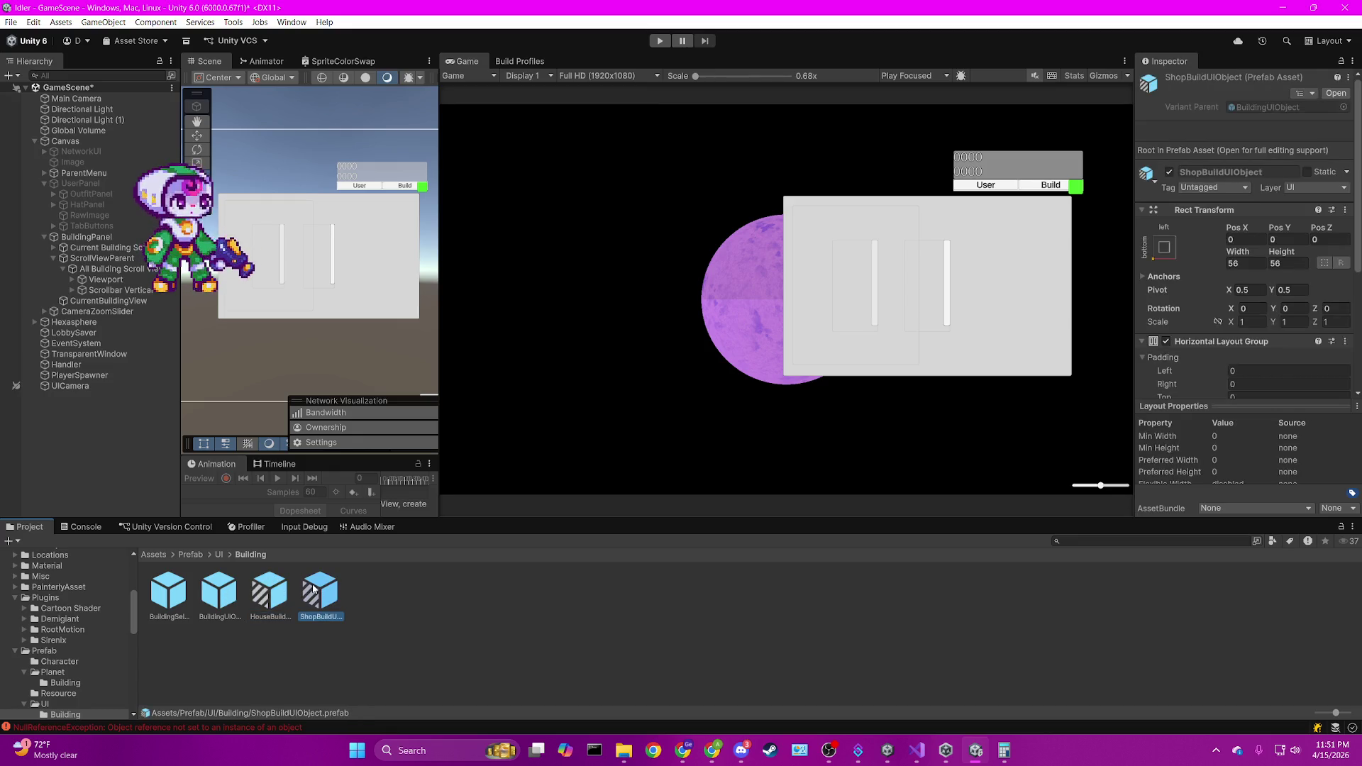
click(176, 597)
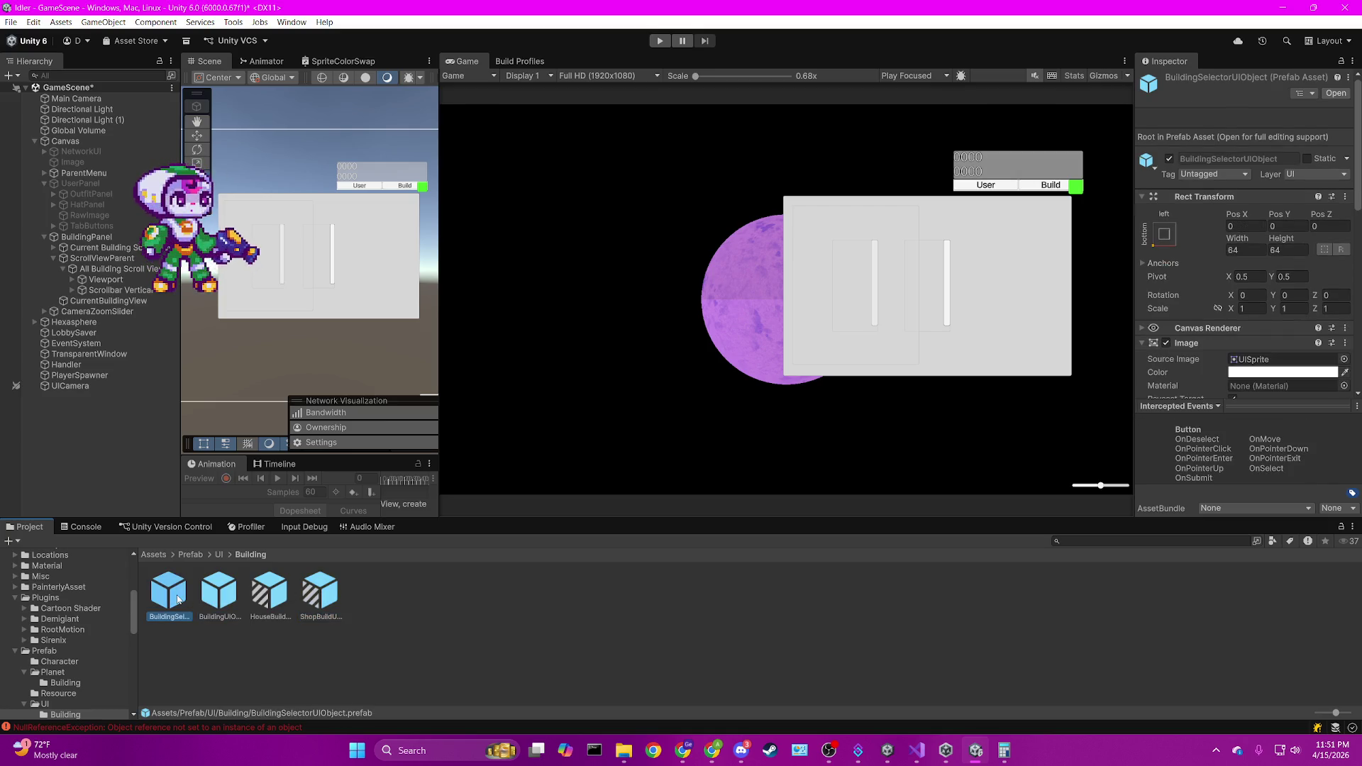
click(220, 598)
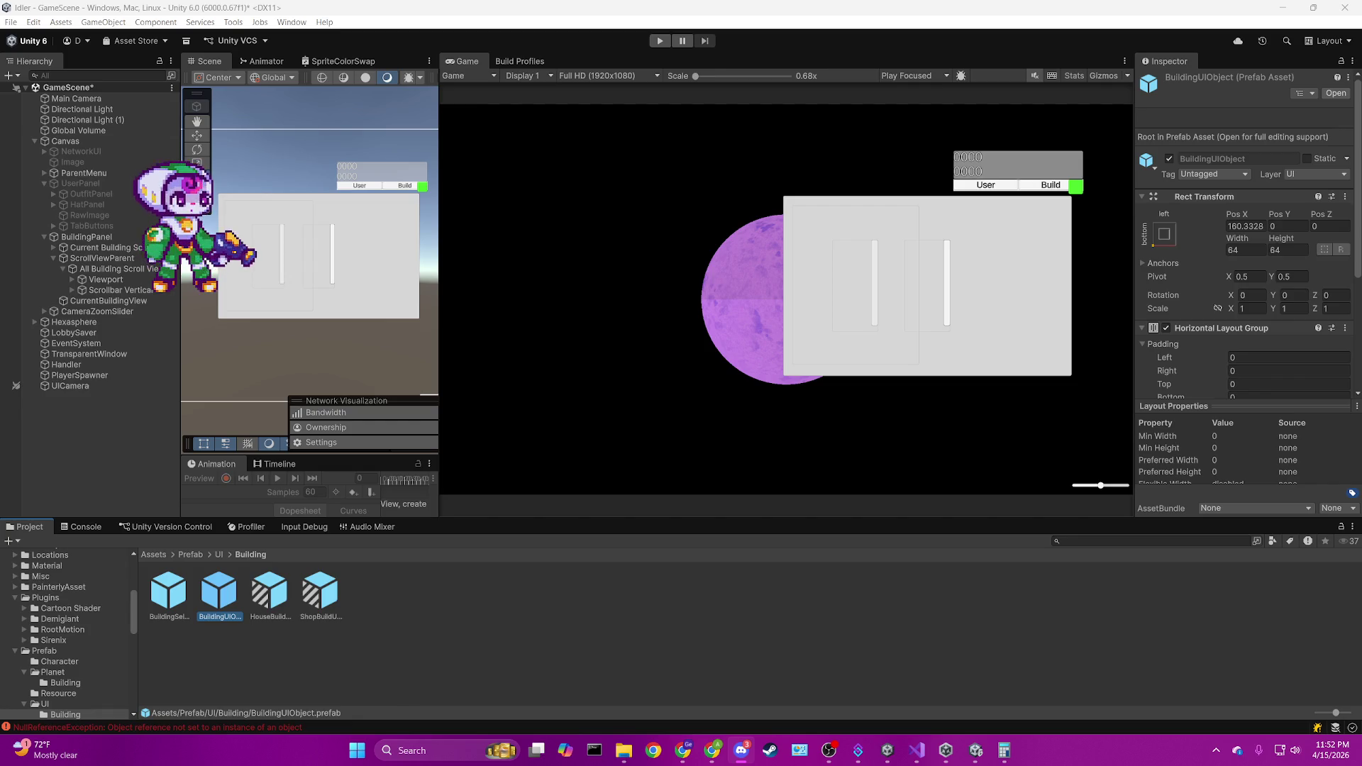
key(alt+Tab)
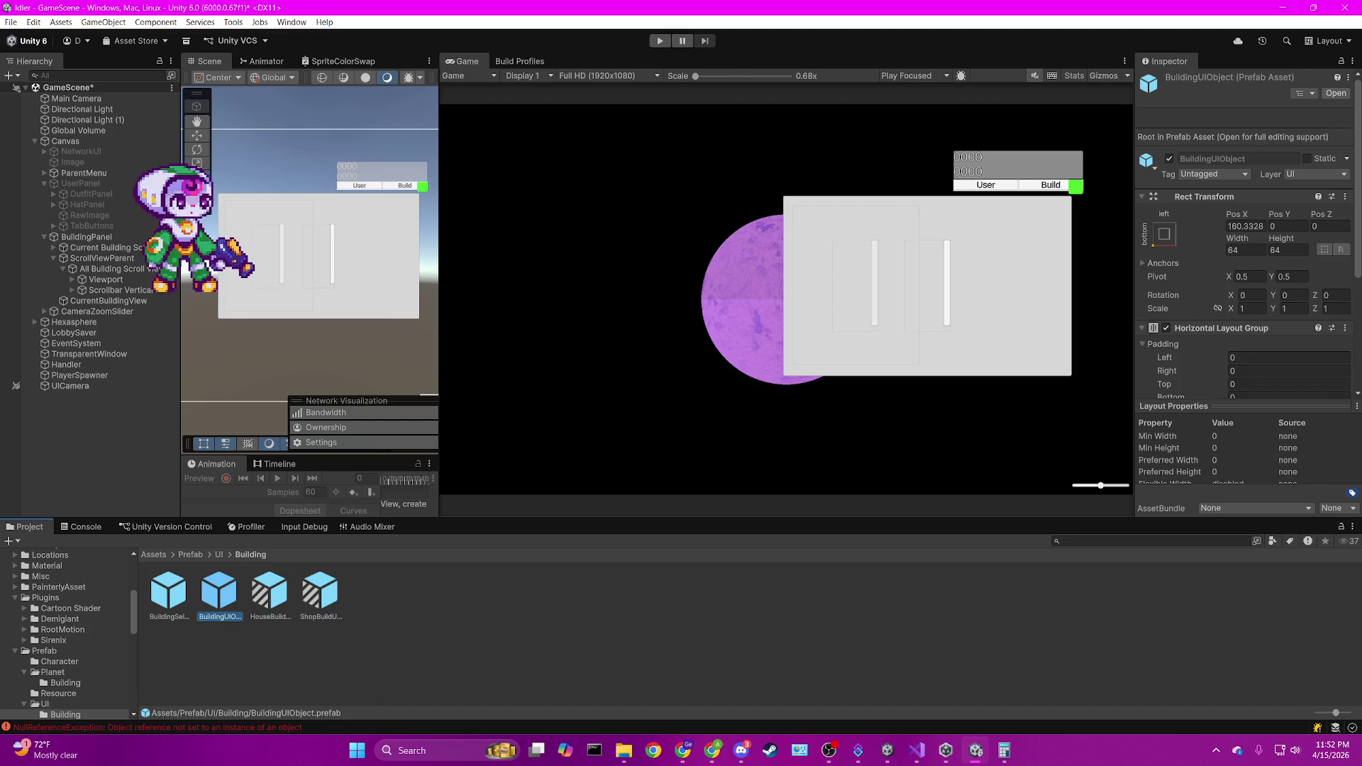
key(alt+Tab)
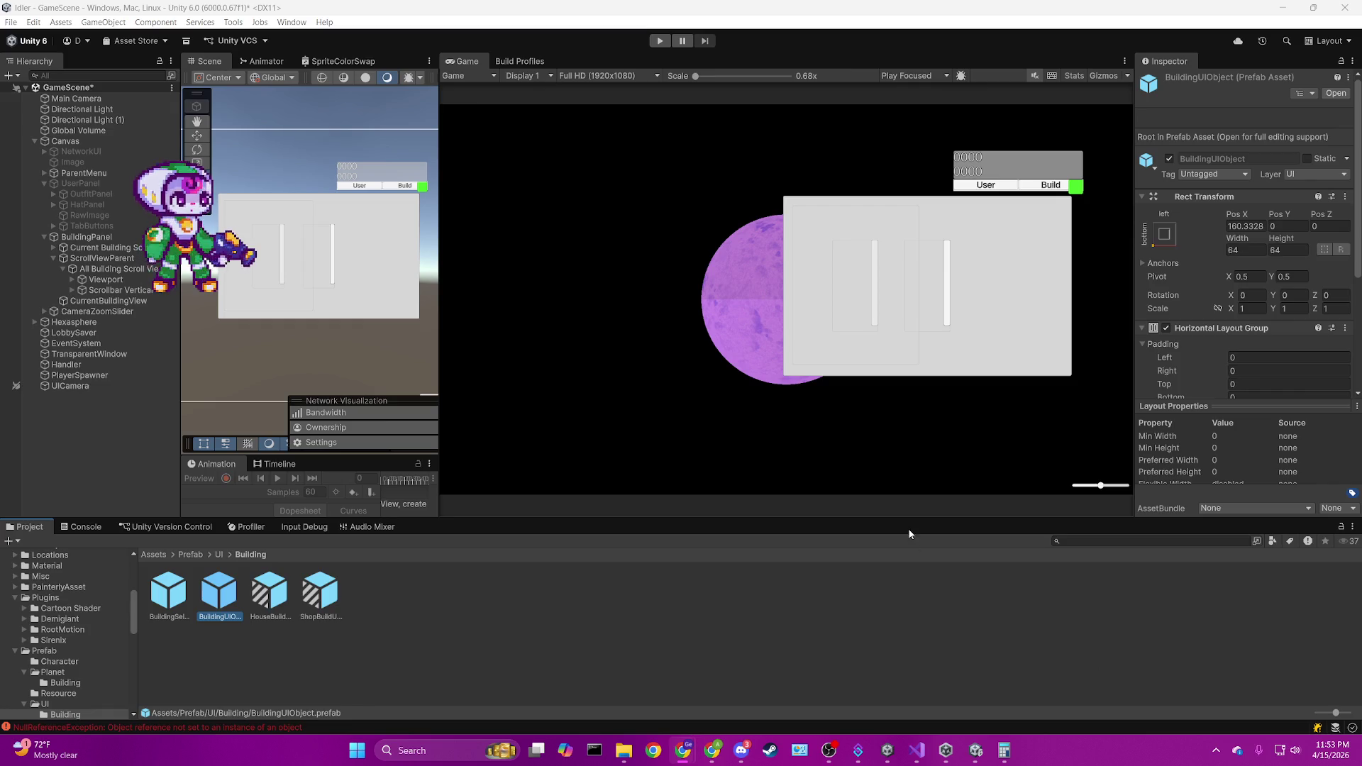
Duplicate CurrentBuildingView with Ctrl+D and rename the copy BuildingSelector.
click(93, 301)
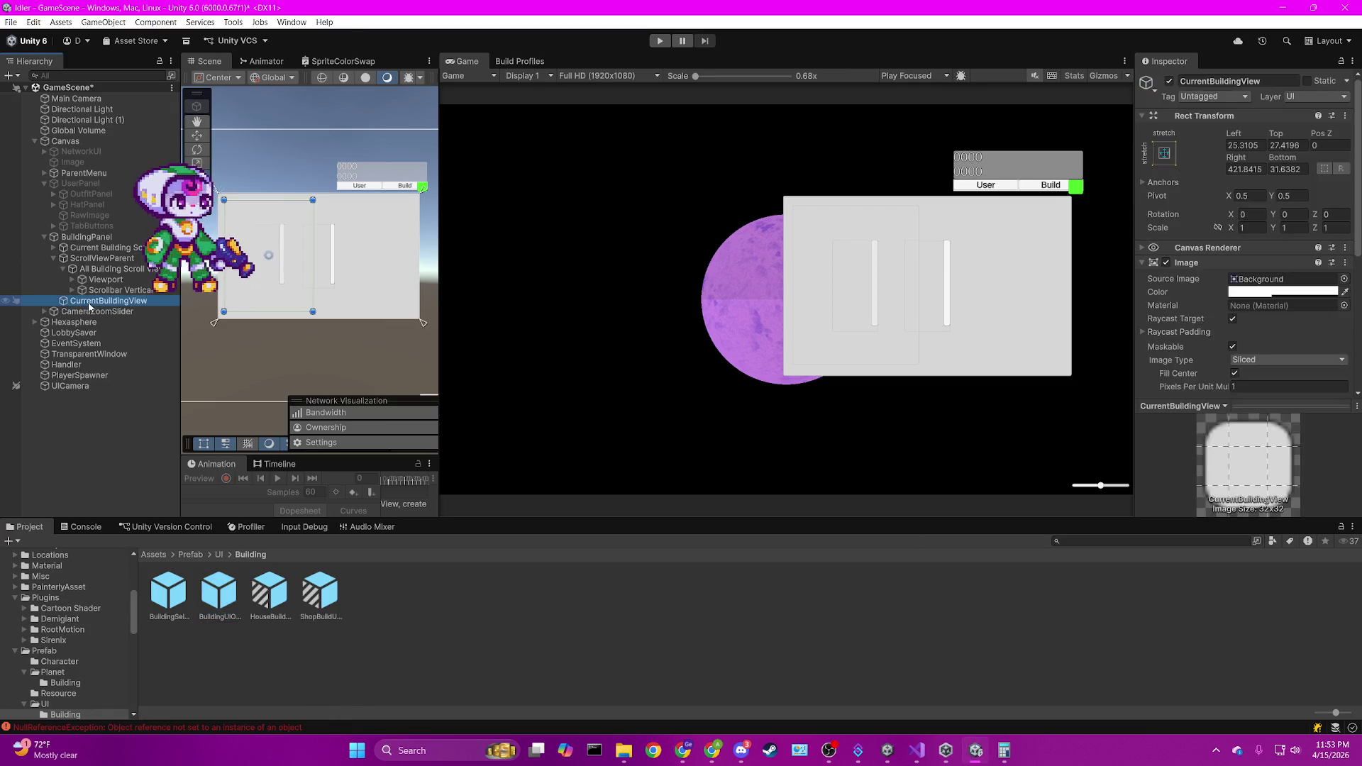
key(ctrl+d)
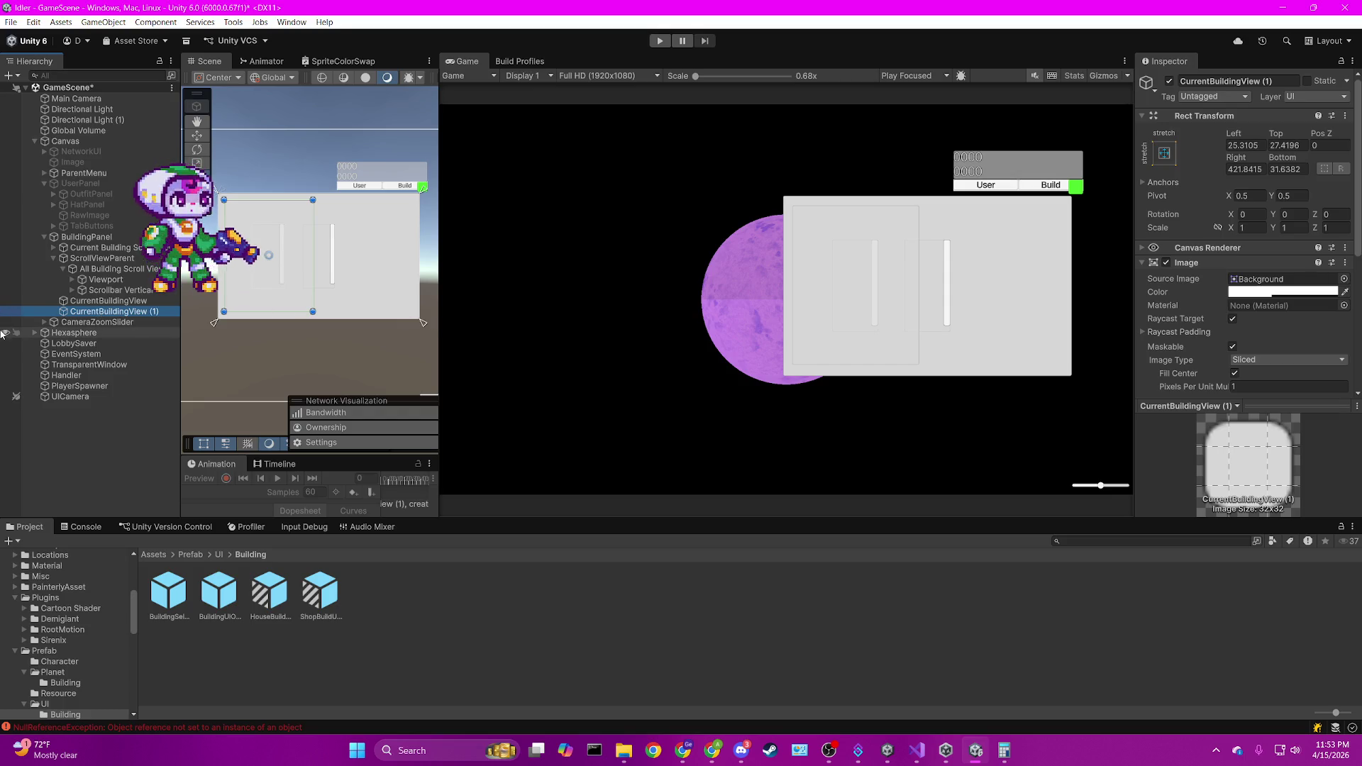
double_click(91, 312)
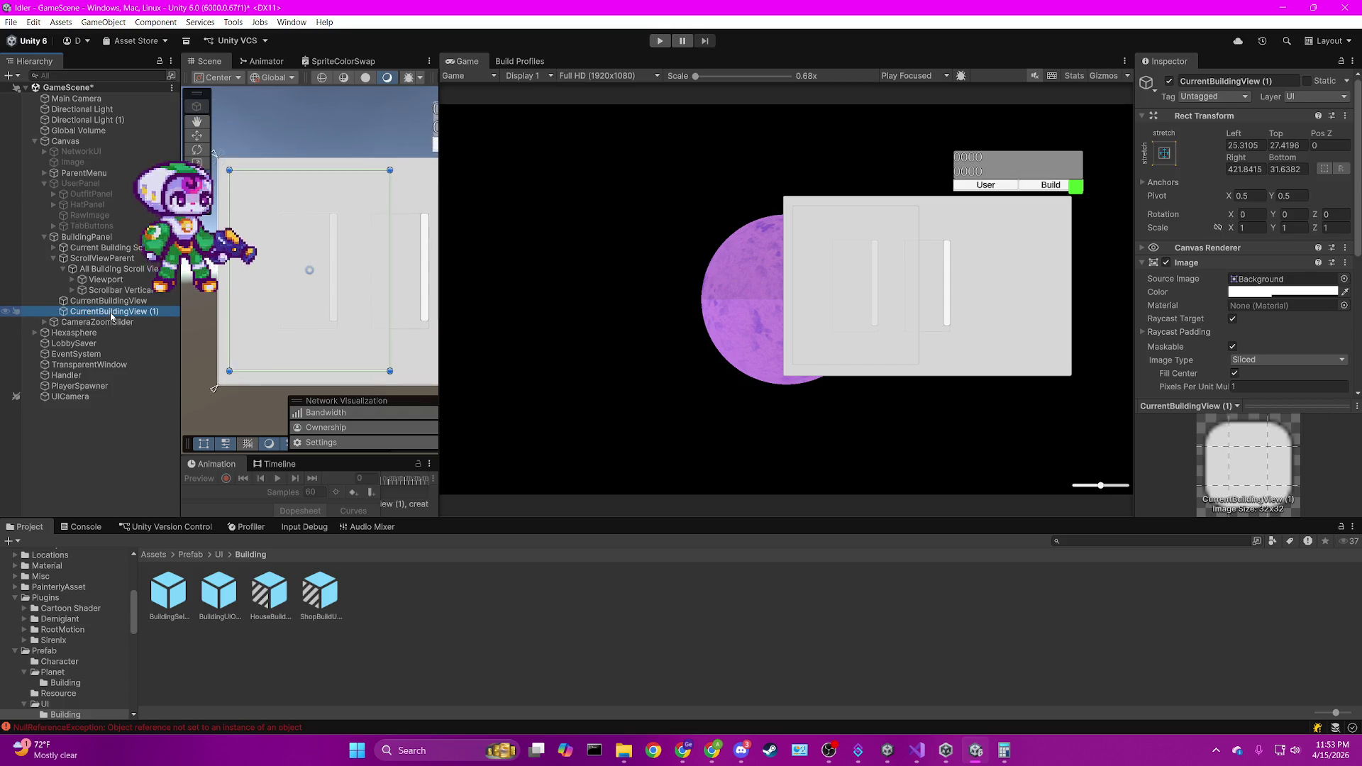
click(111, 313)
text(Build)
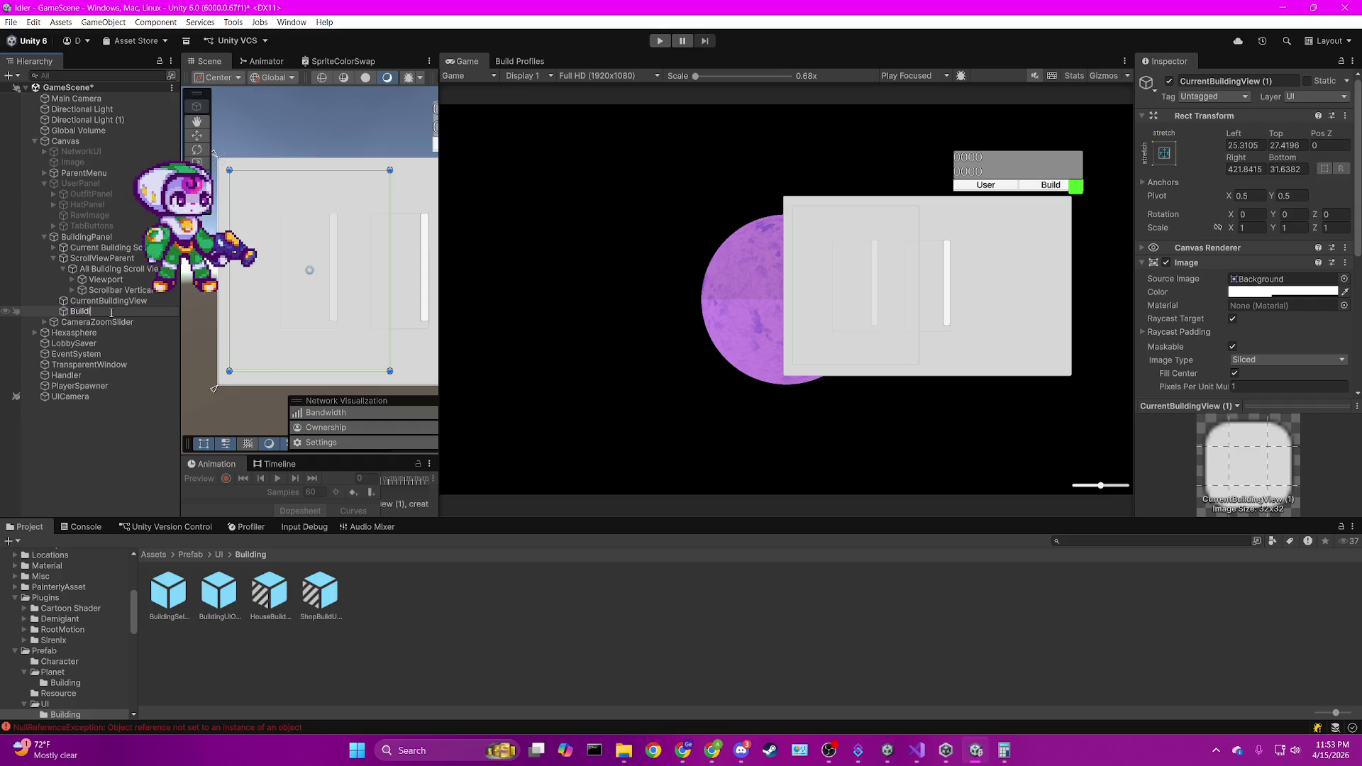
text(ingSelector)
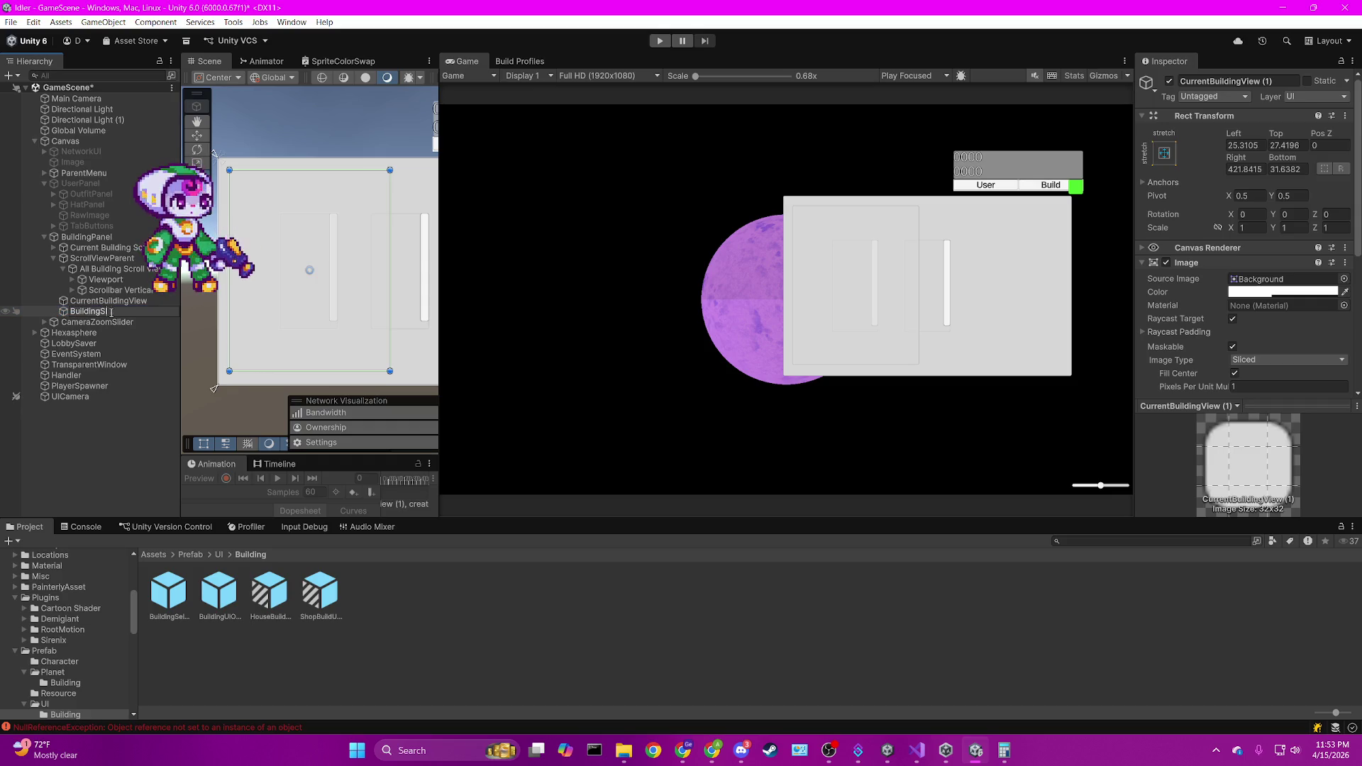
key(Return)
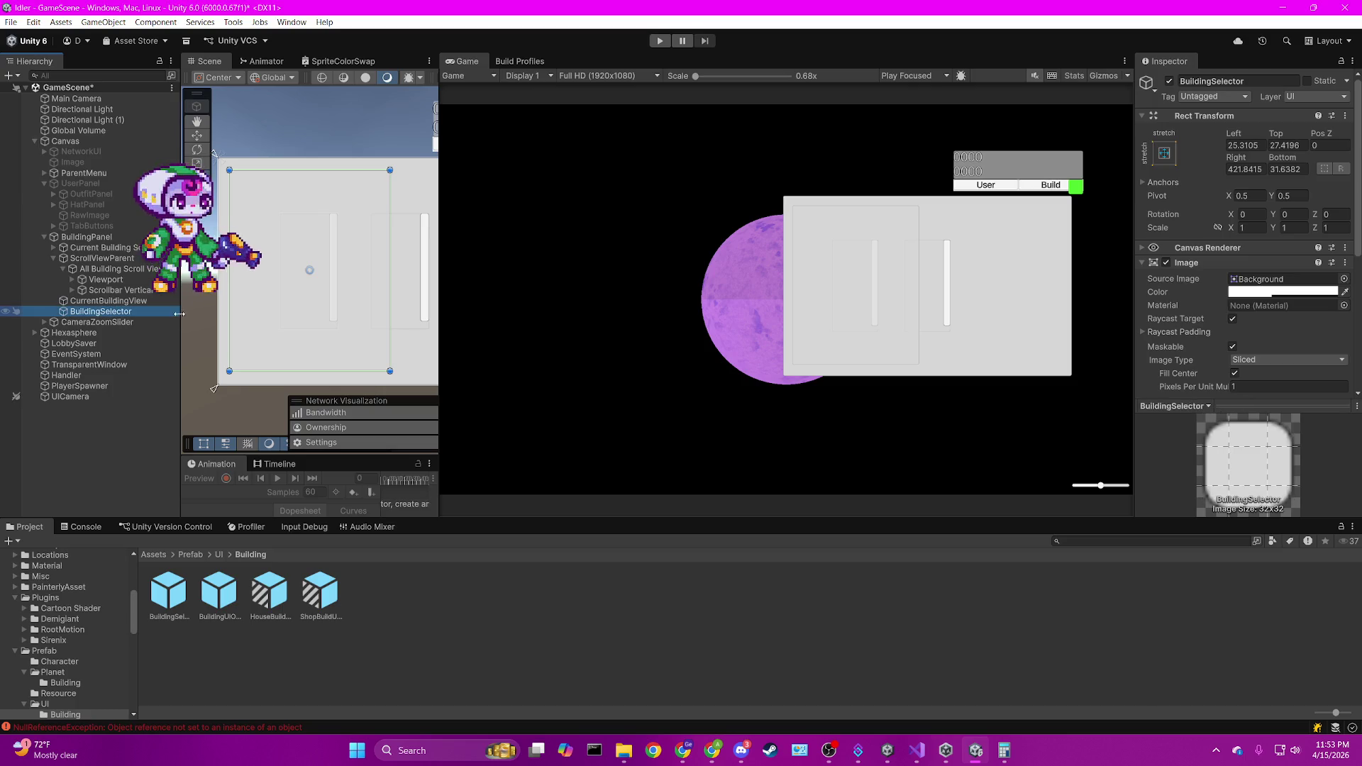
scroll(314, 287, down, 3)
scroll(369, 296, down, 5)
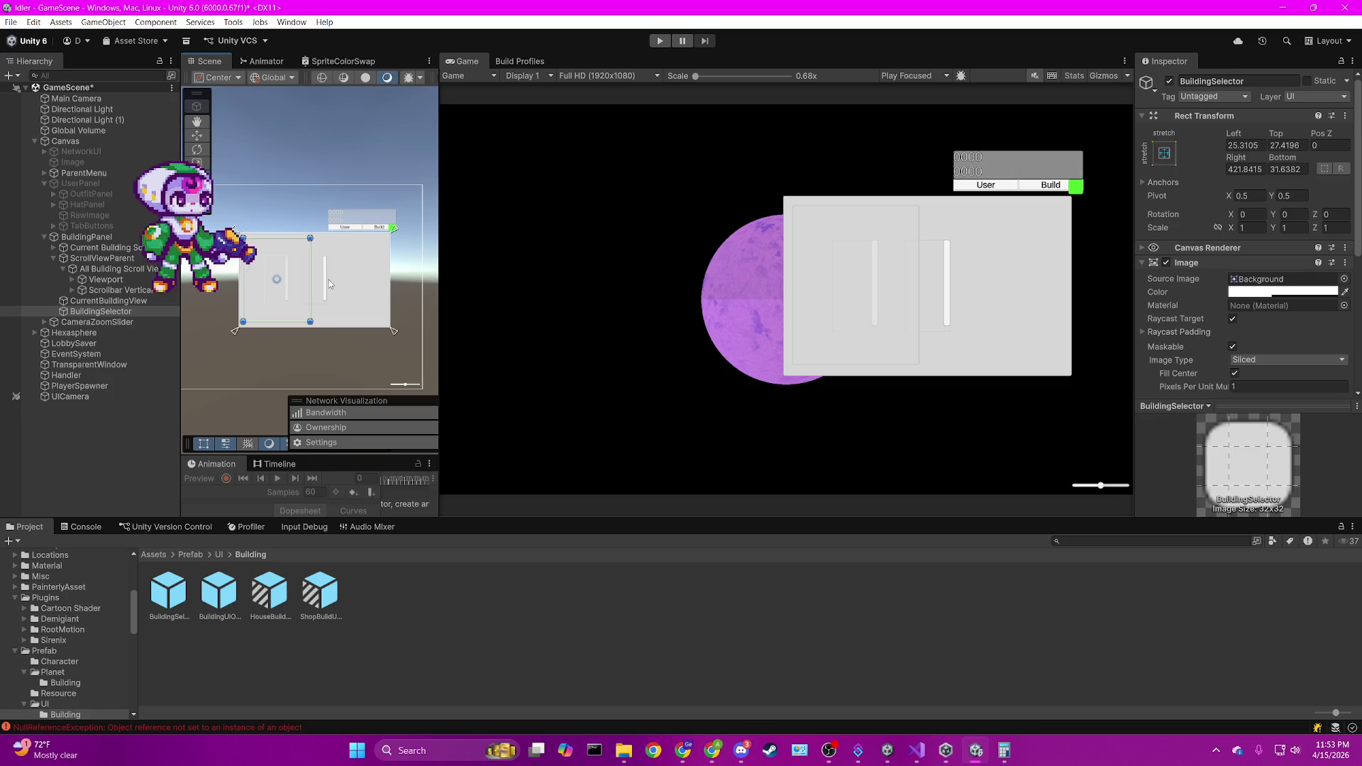
Slide BuildingSelector right beside CurrentBuildingView, ending at Left 415.58, Top 27.42, Right 31.58, Bottom 31.64.
click(135, 312)
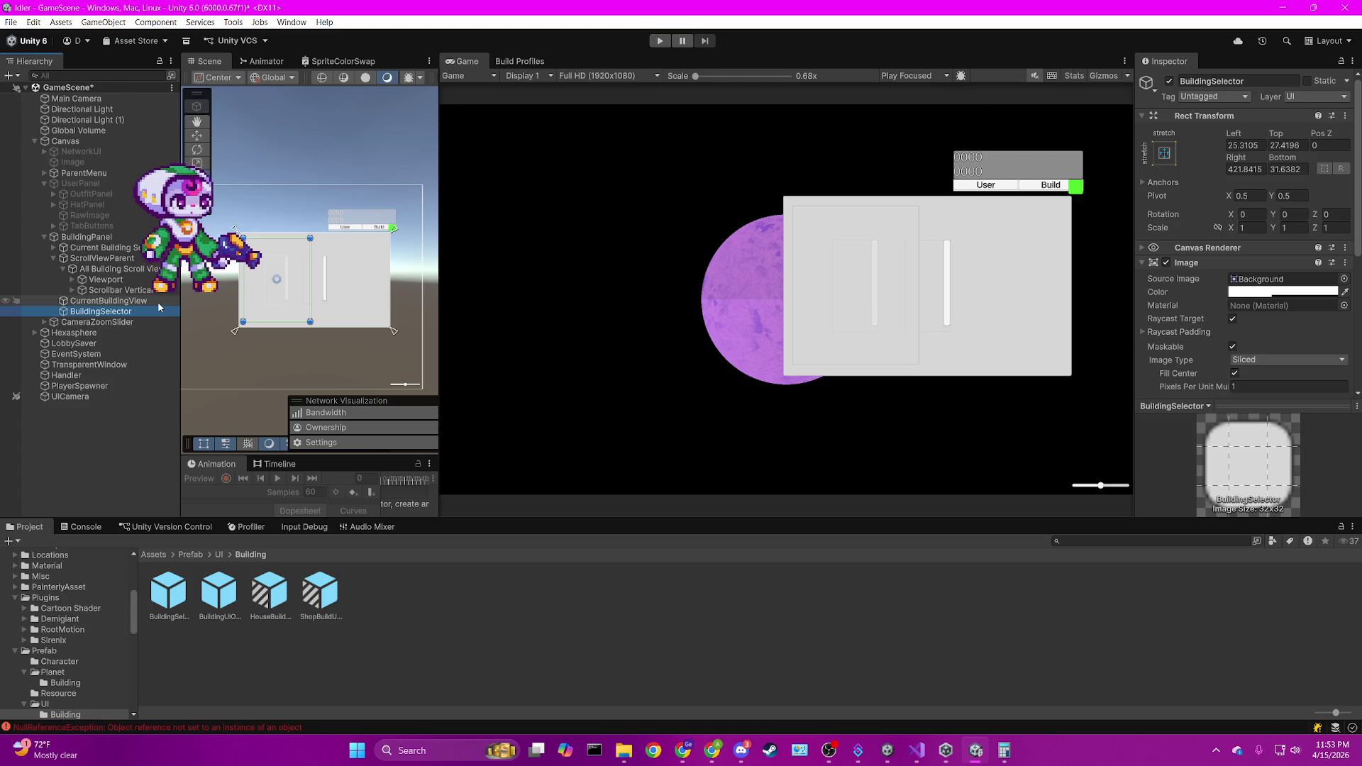
click(197, 136)
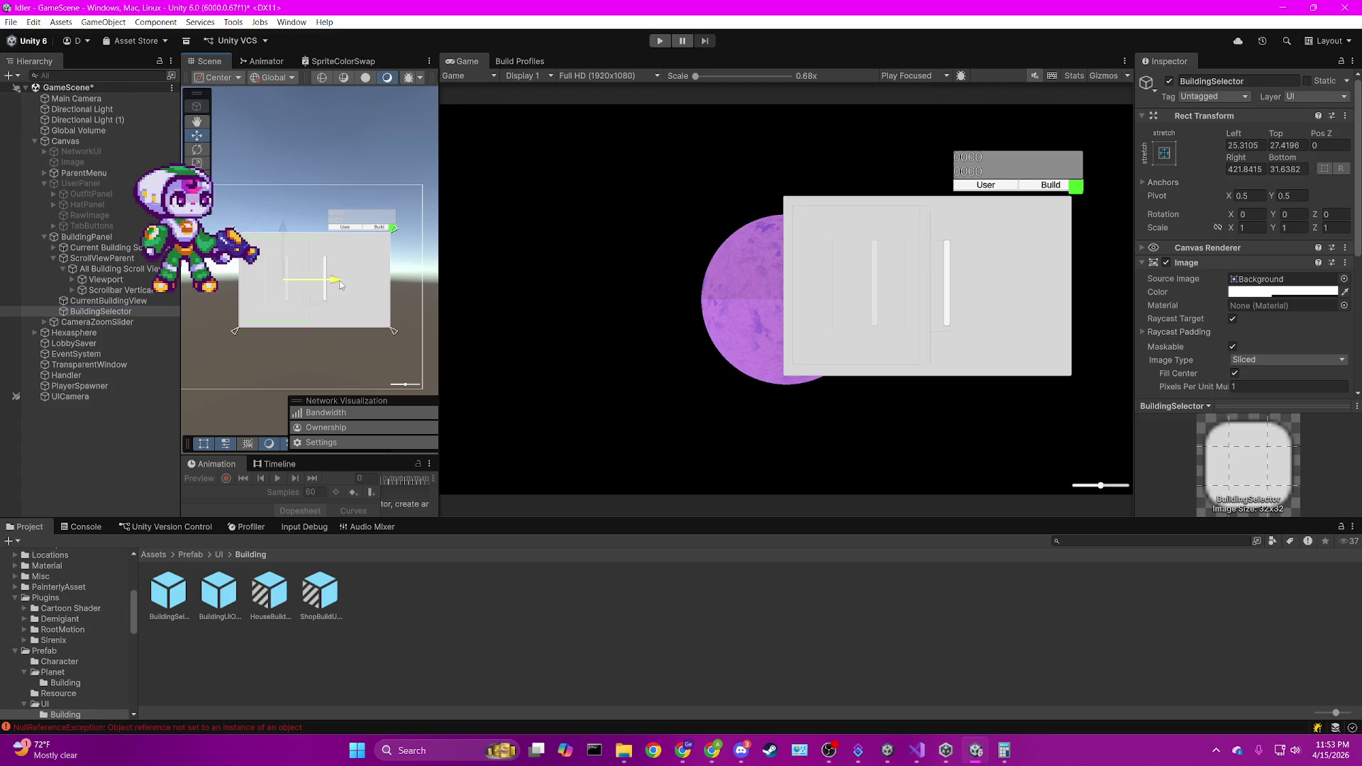
drag(331, 280, 410, 284)
scroll(216, 242, up, 2)
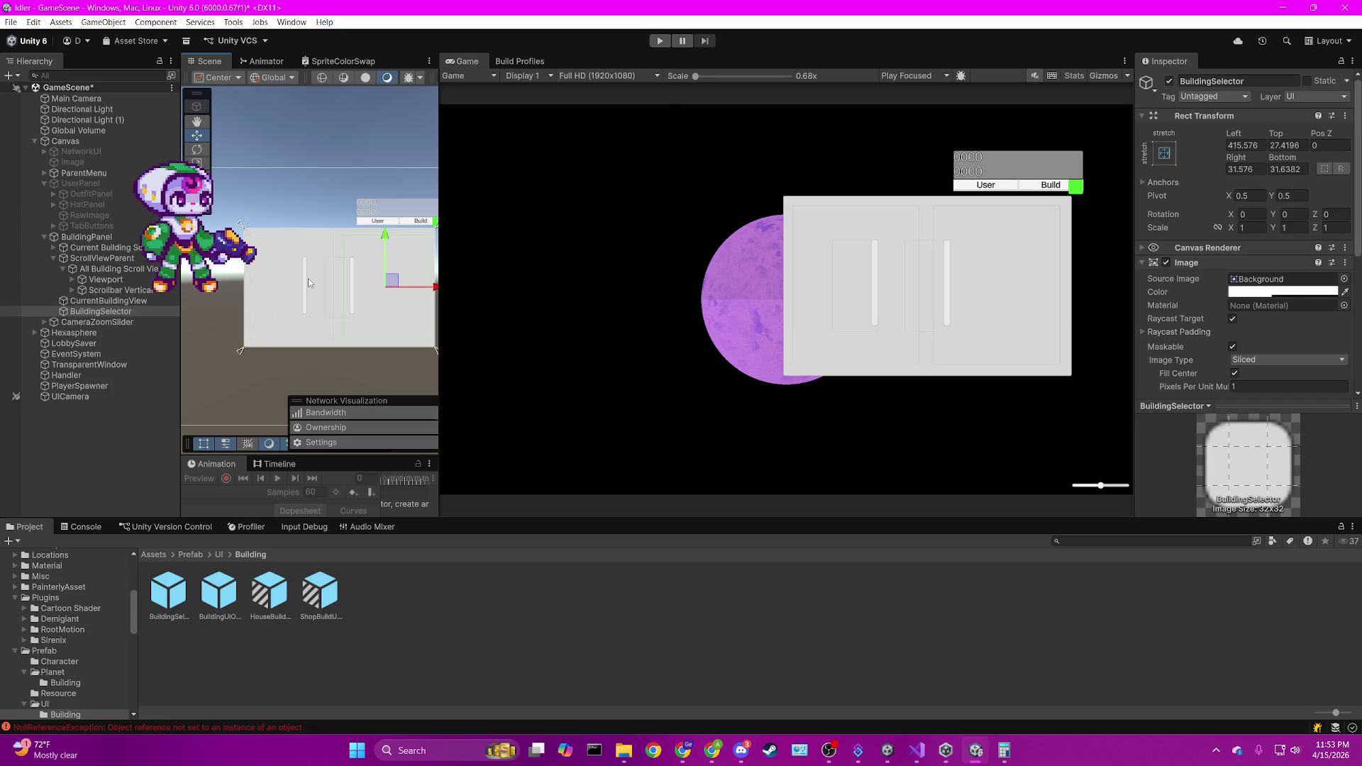
drag(307, 278, 267, 278)
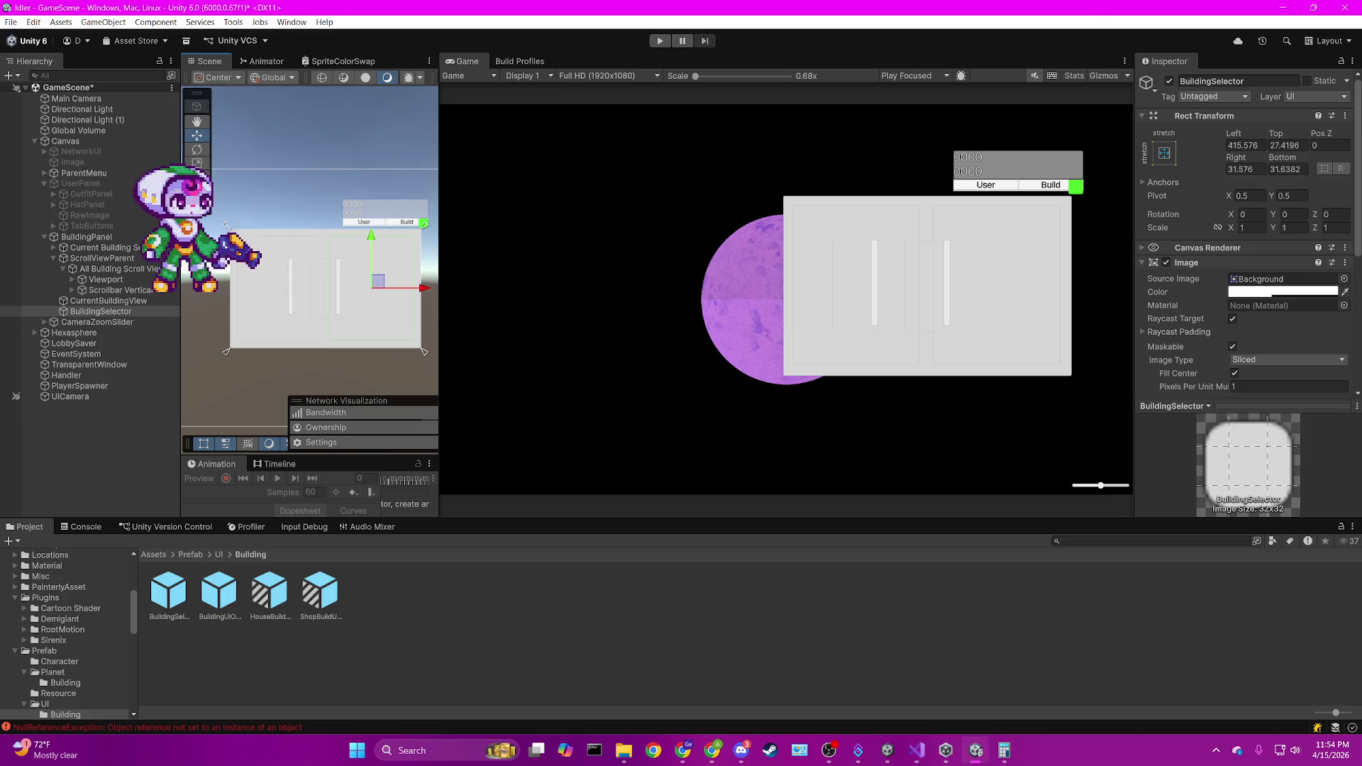
key(alt+Tab)
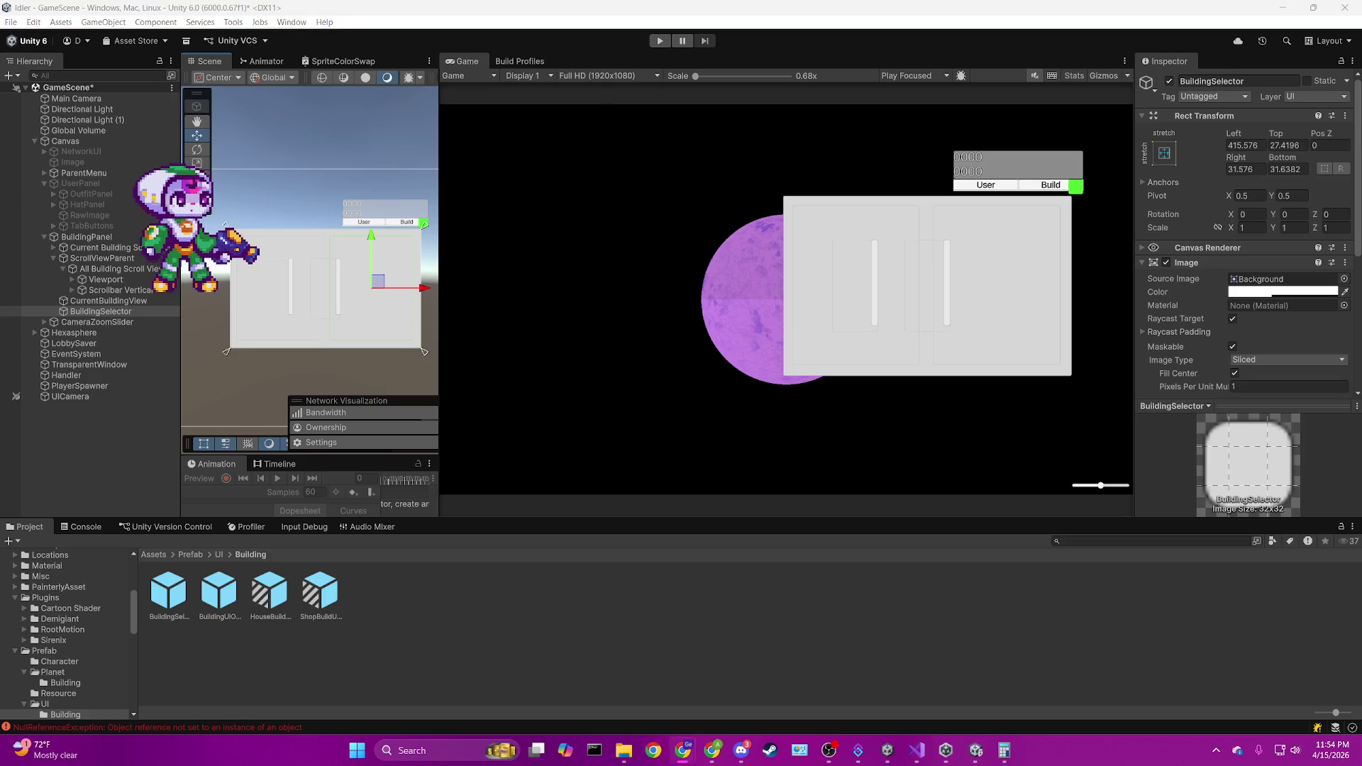
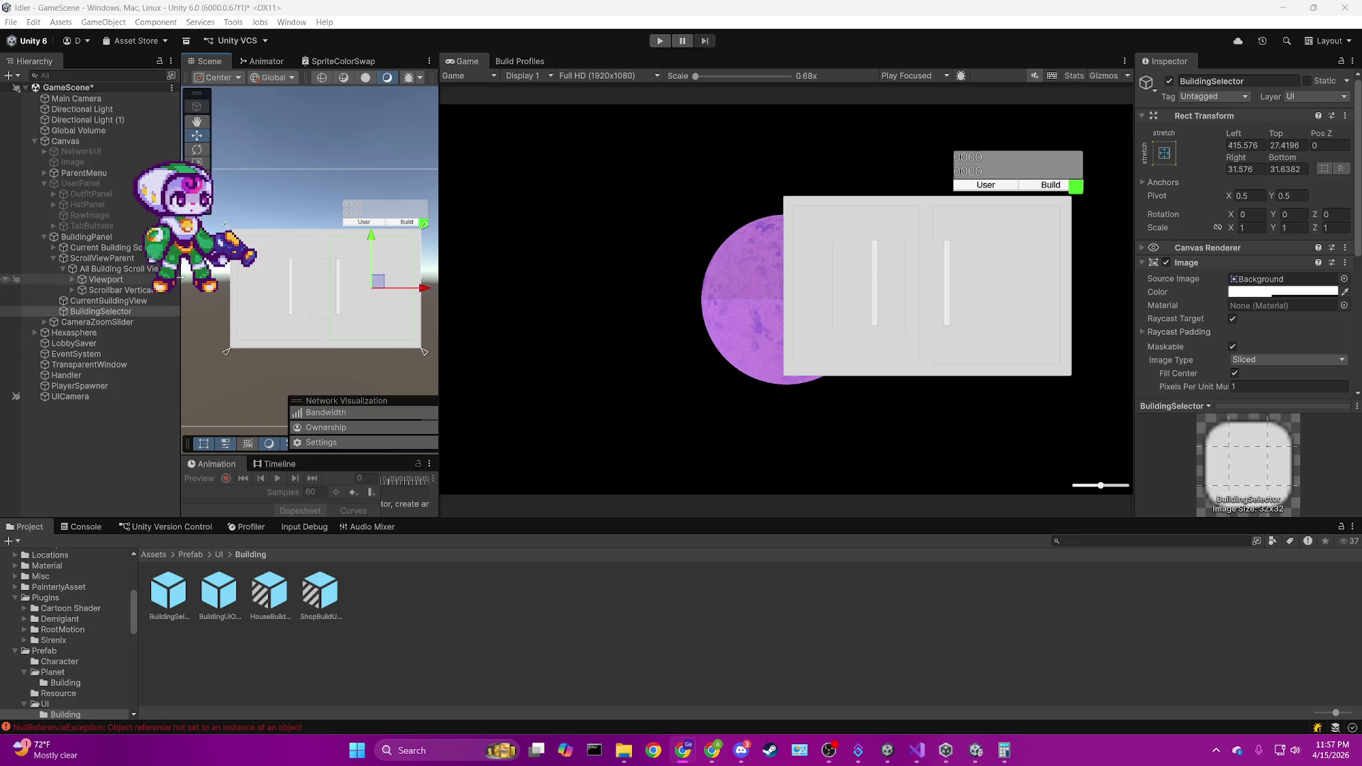
Resize the Hierarchy and Scene view panels to give more working room.
drag(182, 301, 205, 301)
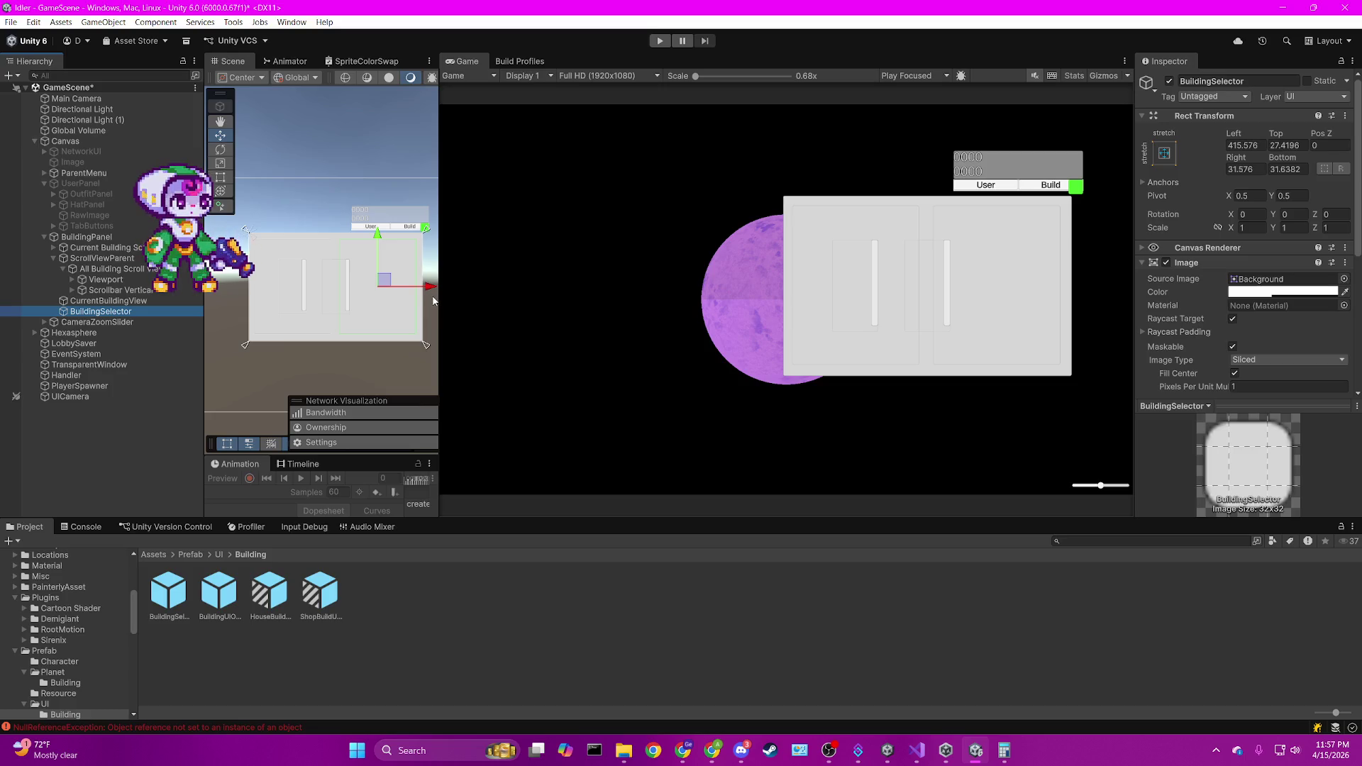
drag(439, 314, 569, 314)
scroll(362, 343, up, 3)
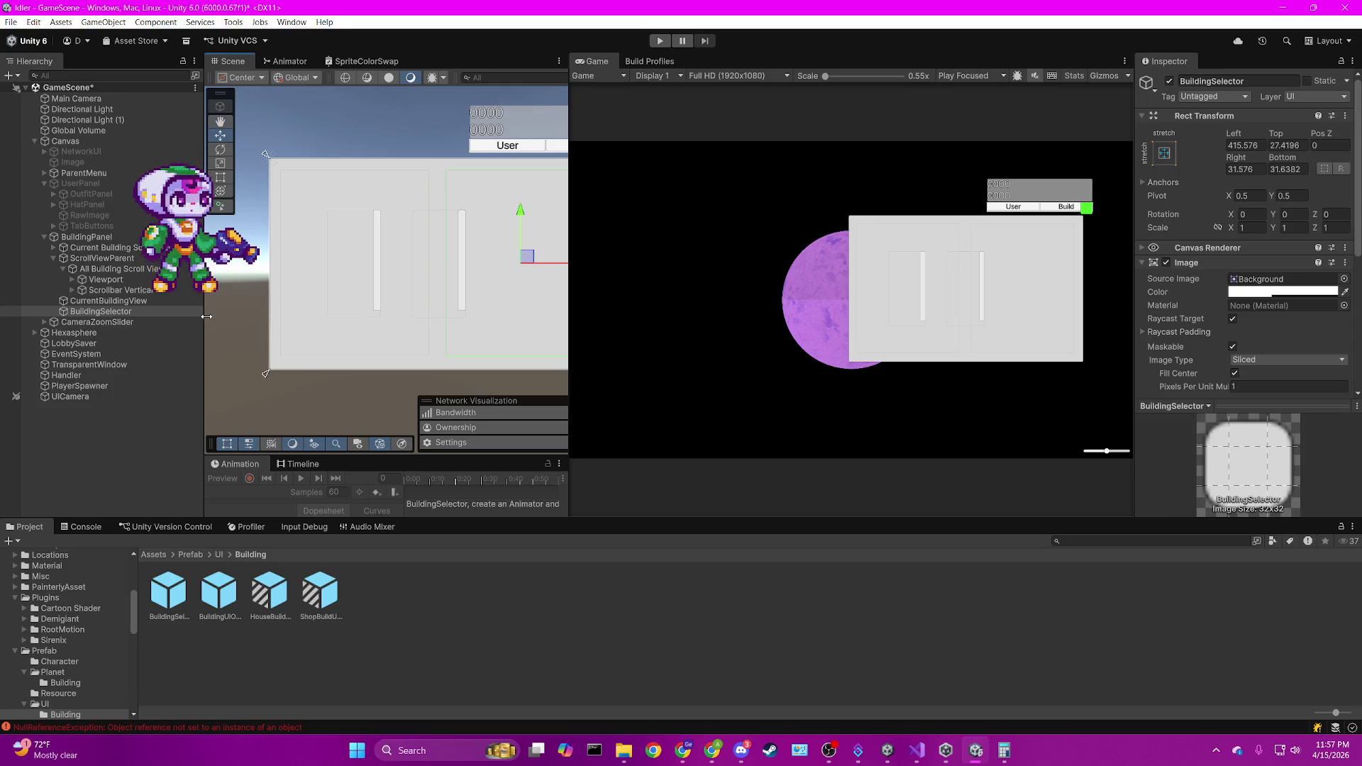
drag(205, 312, 181, 312)
scroll(362, 320, down, 2)
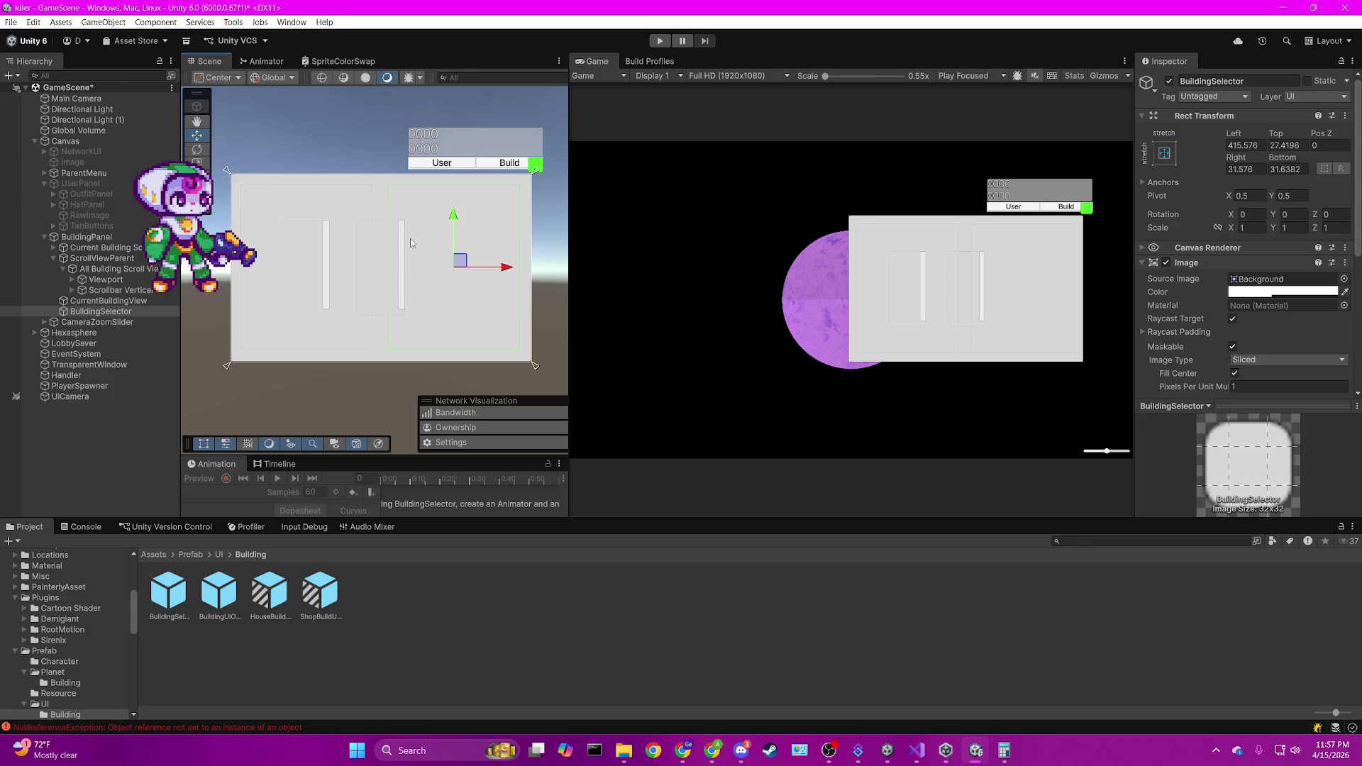
Rename BuildingSelector to BuildingListView and drag it up under BuildingPanel.
click(134, 312)
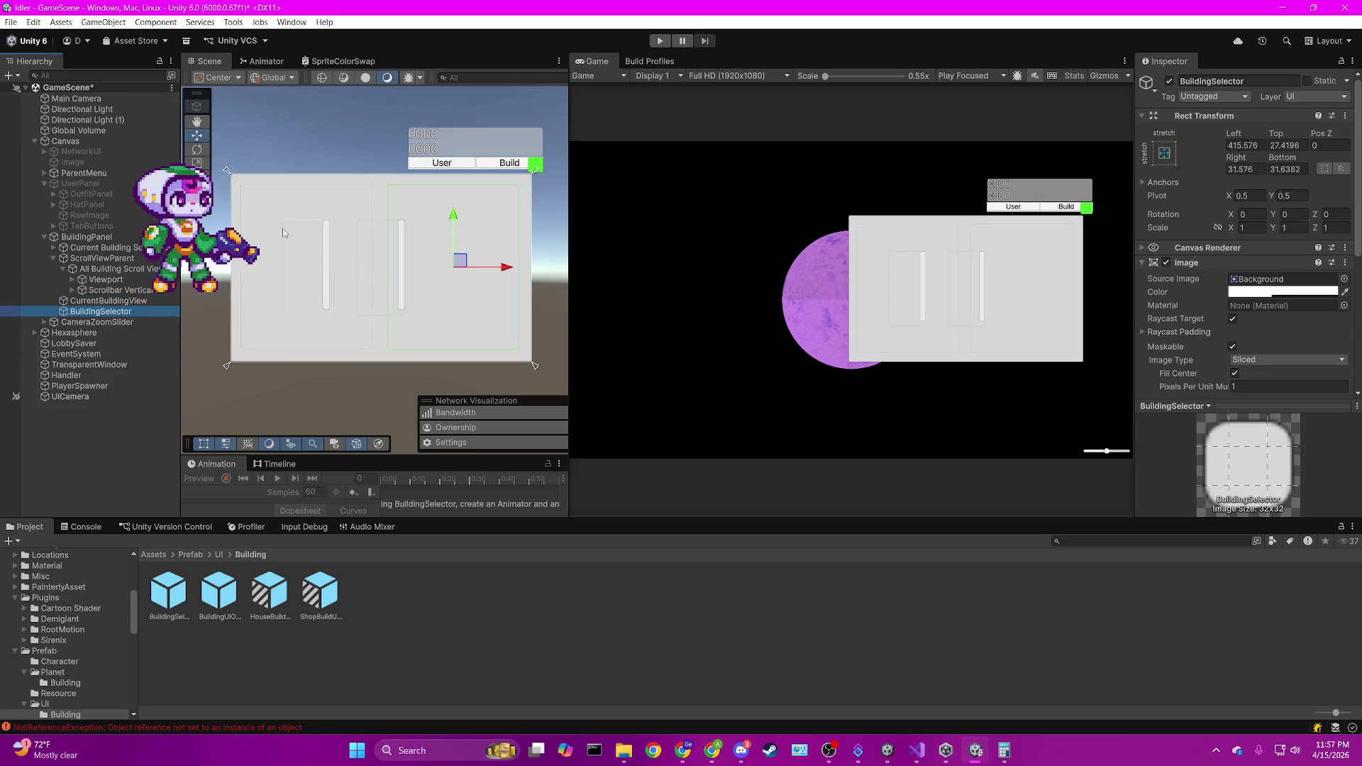
text(View)
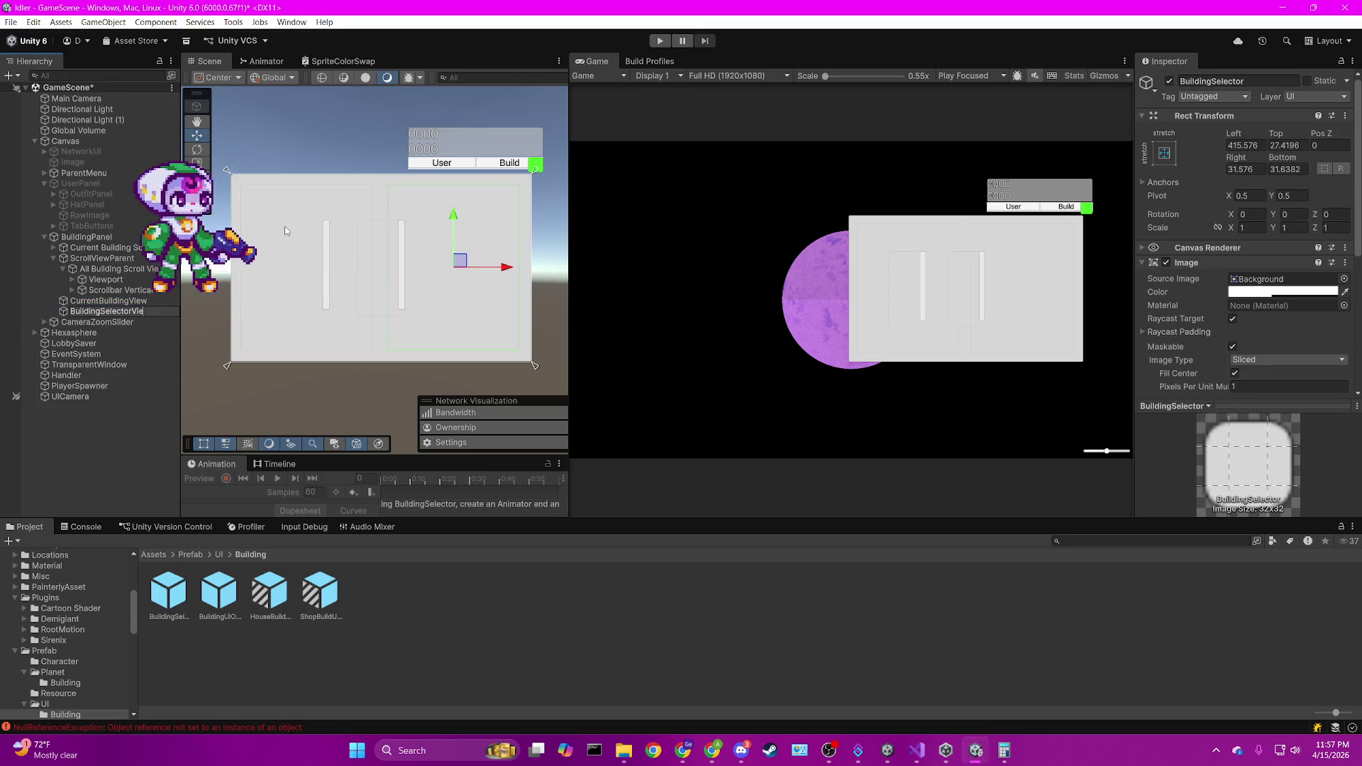
key(Return)
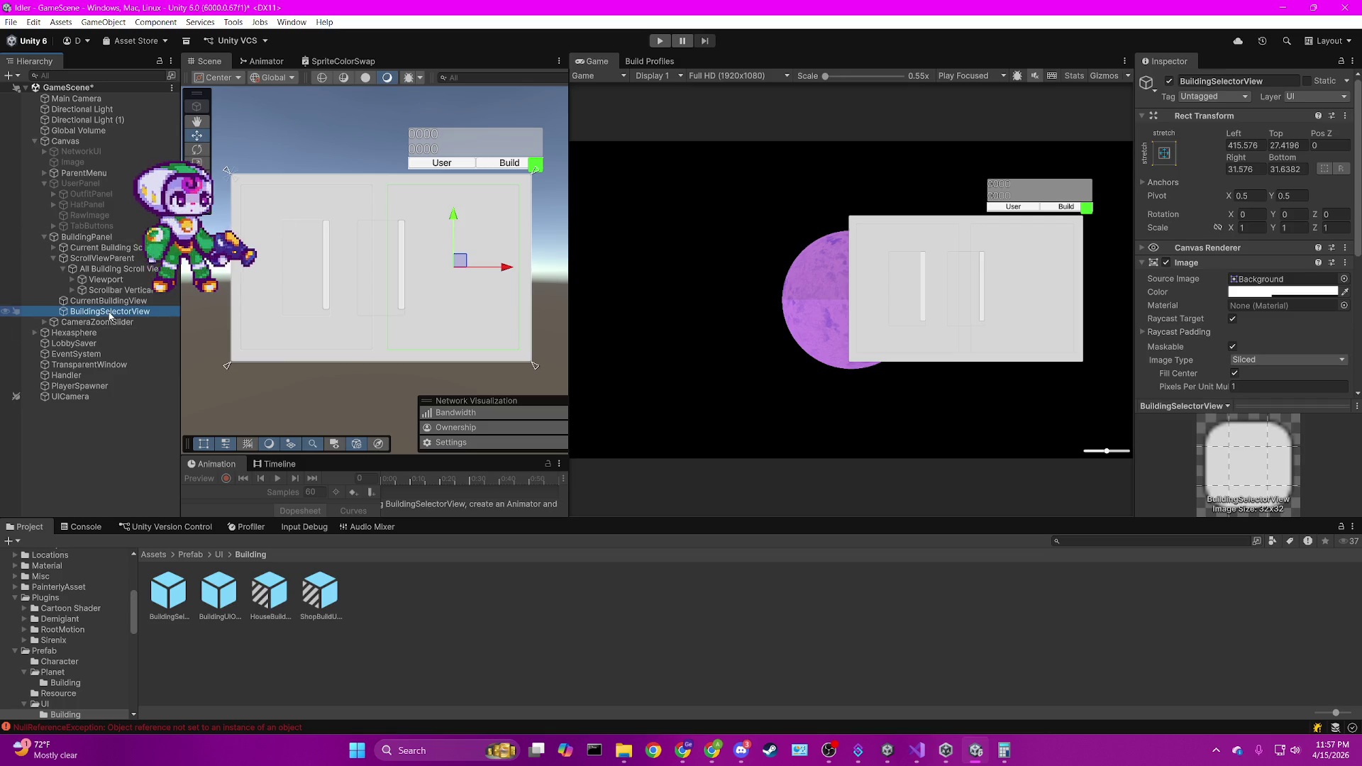
click(122, 312)
text(BuildingL)
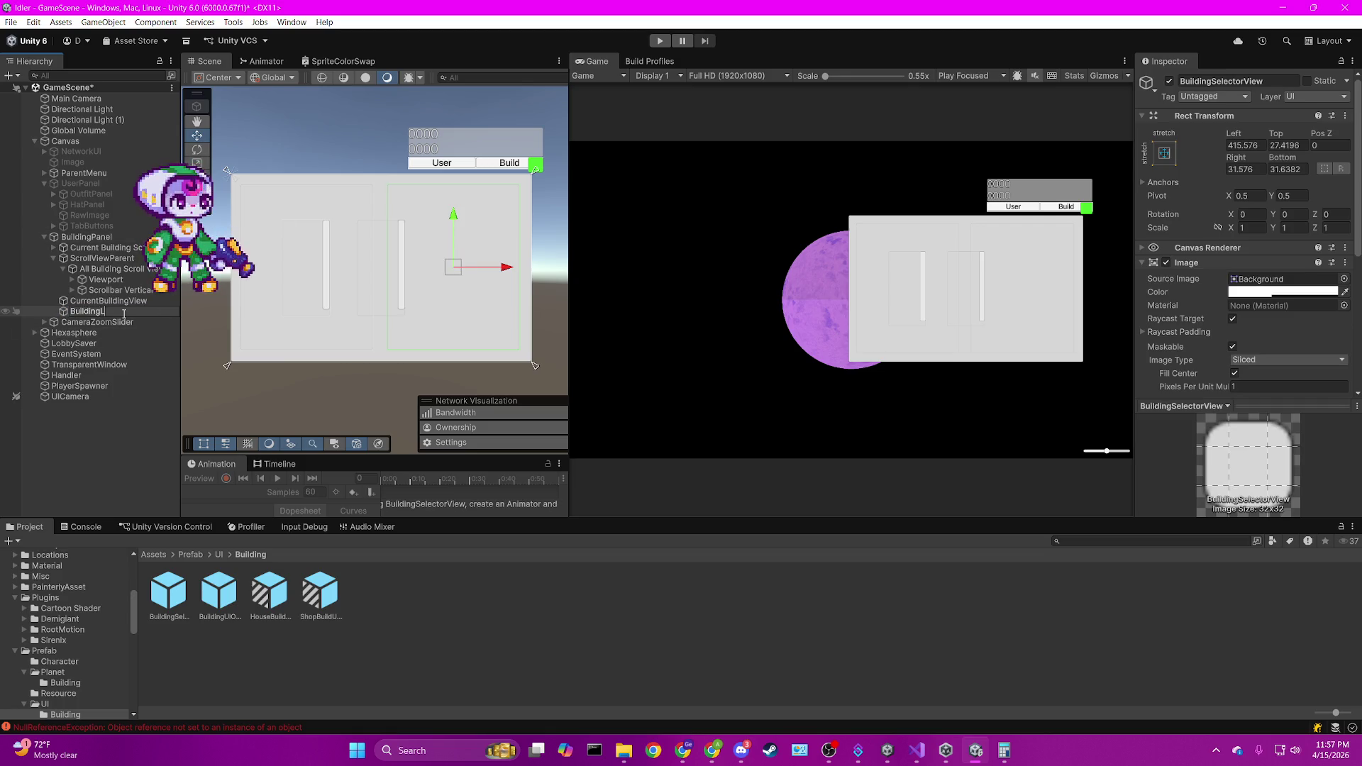
text(istView)
key(Return)
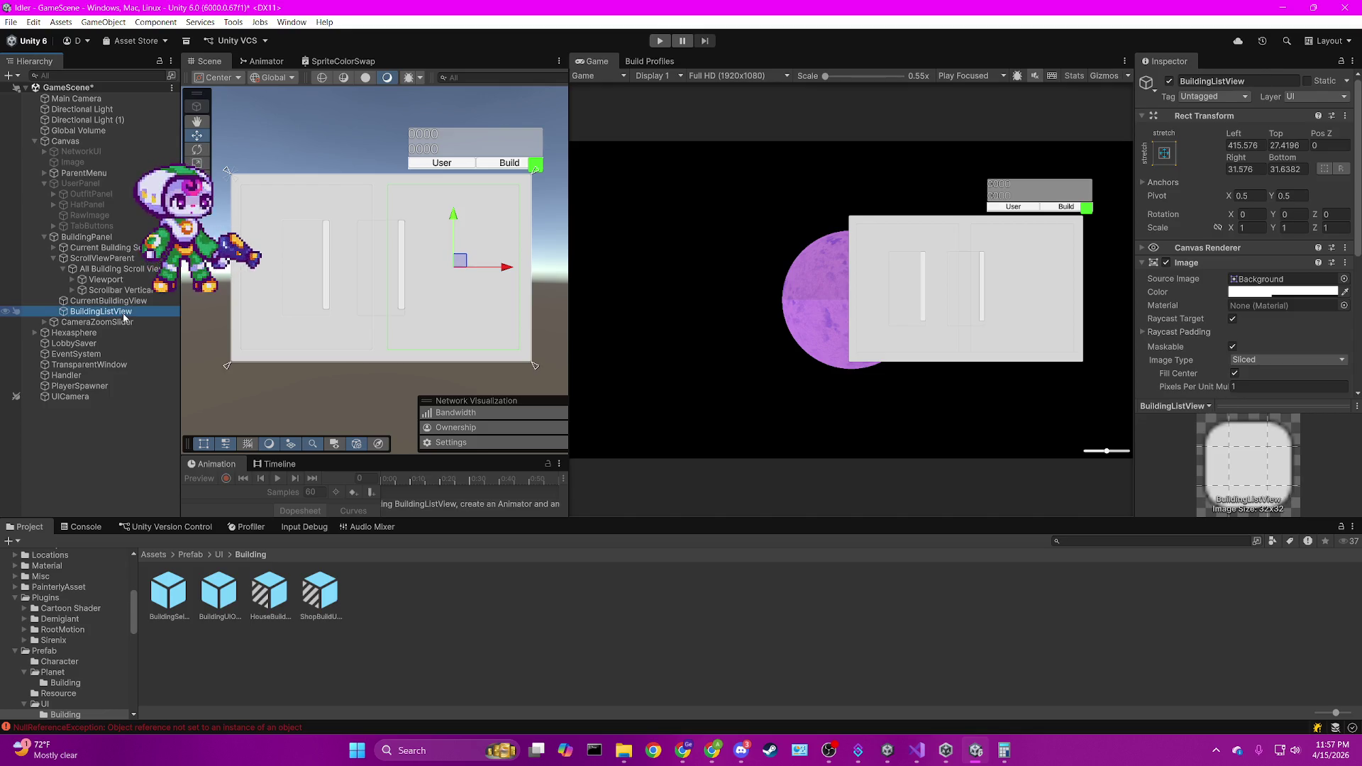
drag(106, 311, 106, 254)
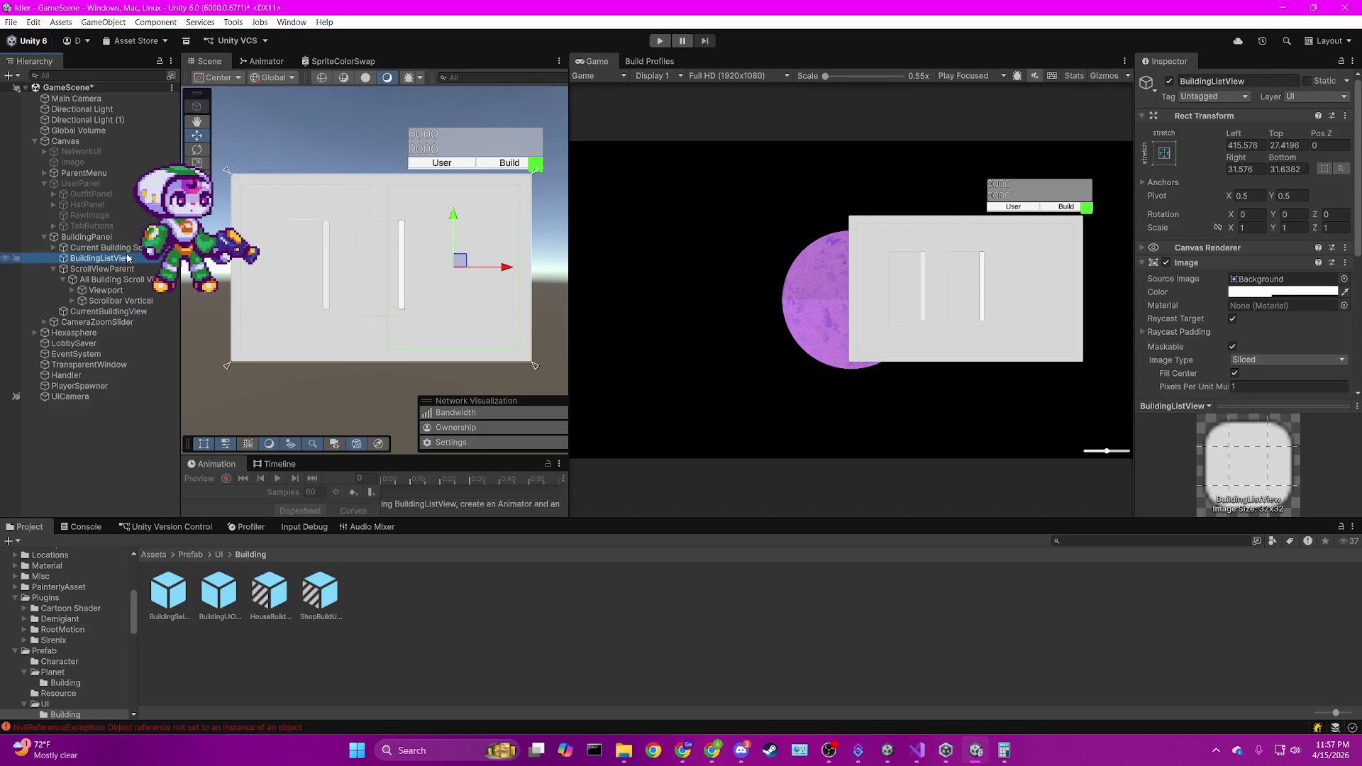
click(117, 312)
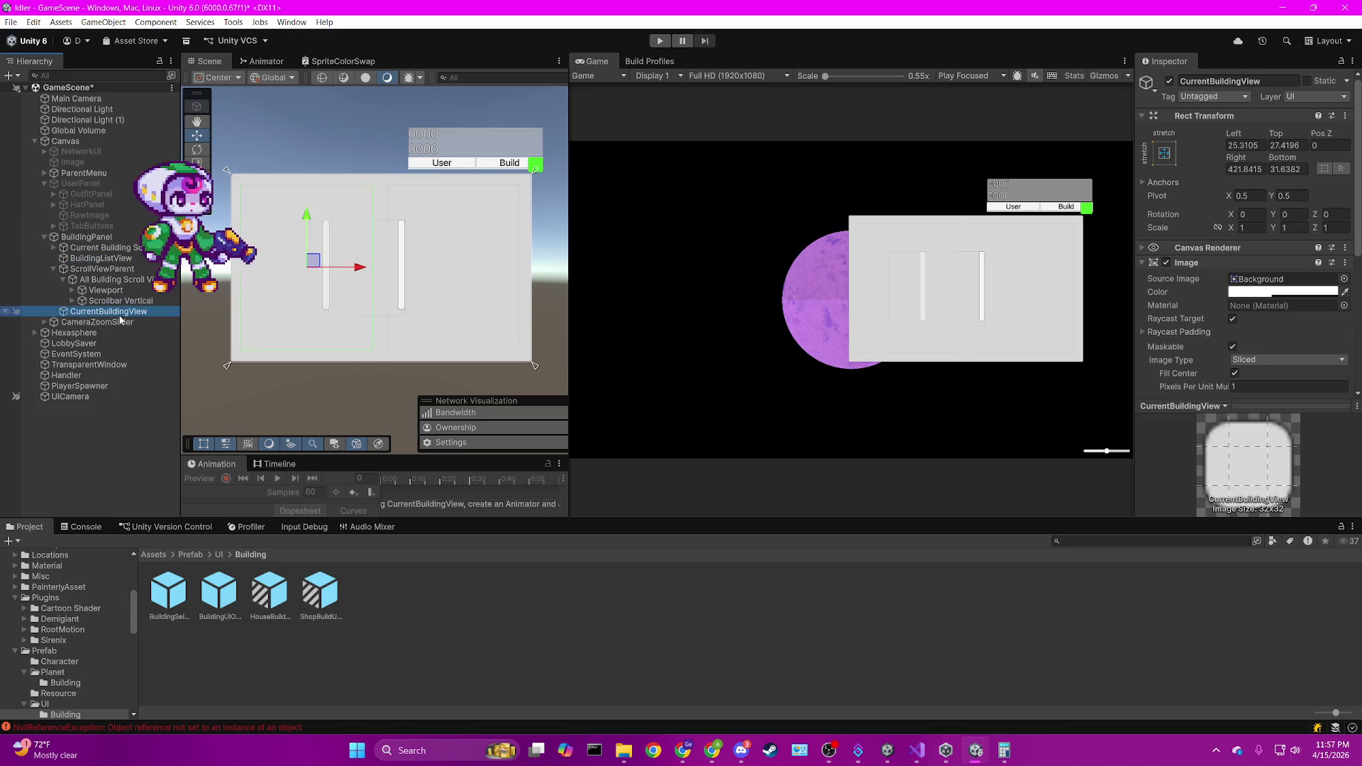
Move CurrentBuildingView to the top of BuildingPanel and expand the ScrollViewParent hierarchy.
click(138, 248)
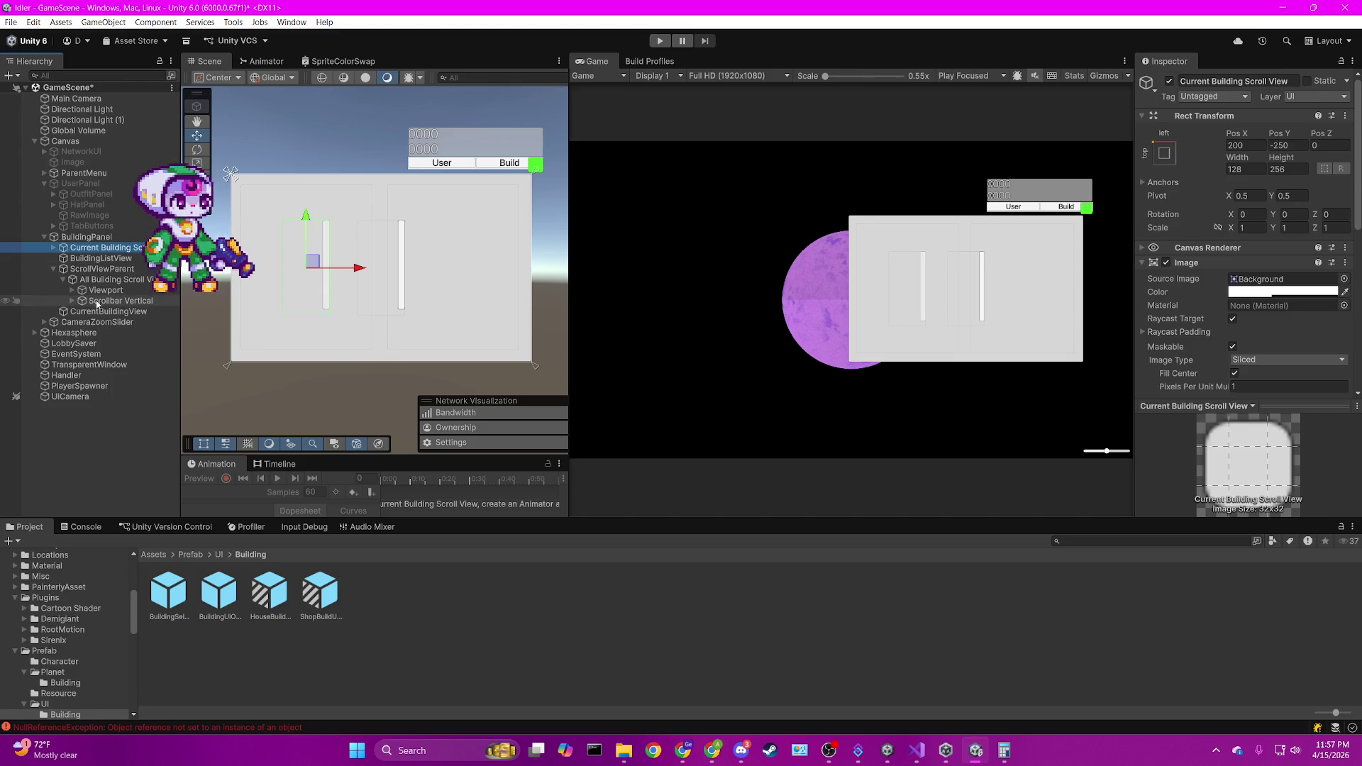
mouse_move(108, 312)
mouse_down()
mouse_move(101, 244)
mouse_move(106, 275)
mouse_up()
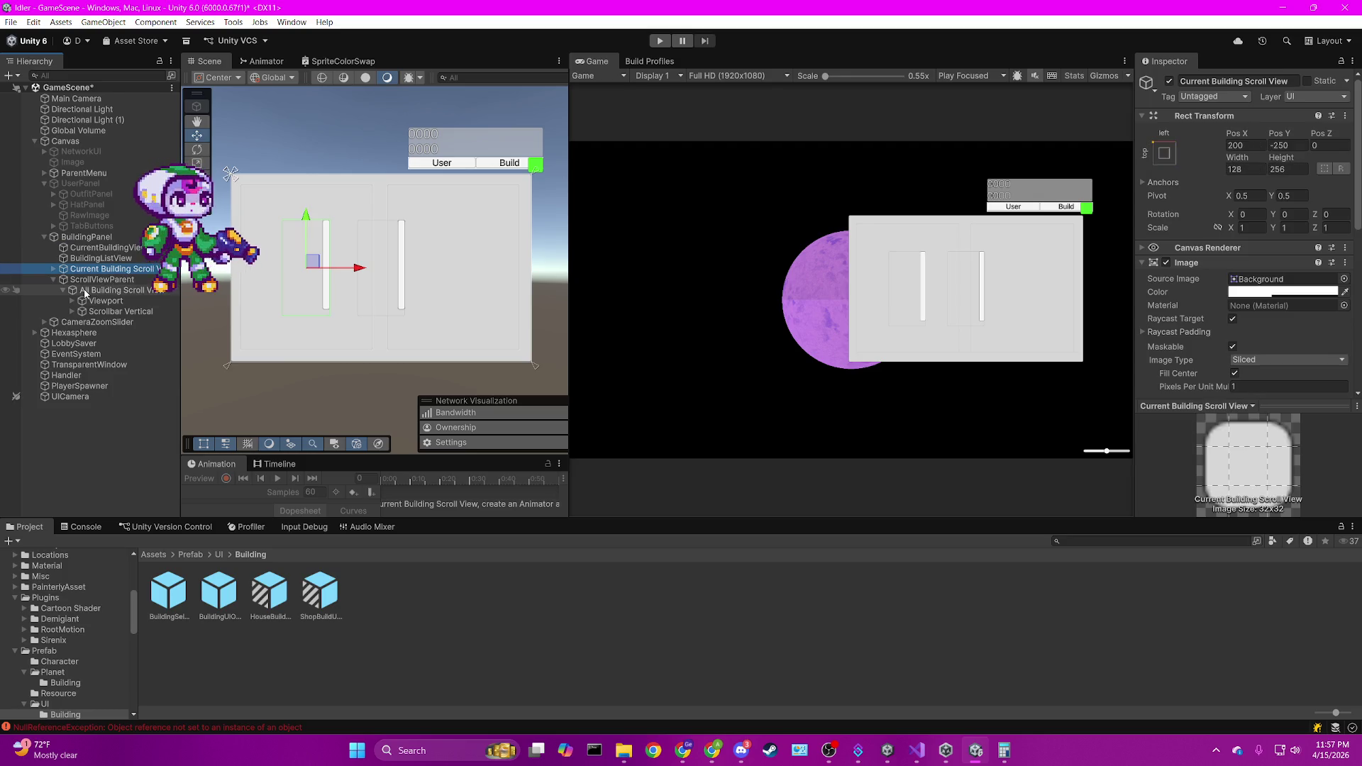
click(59, 282)
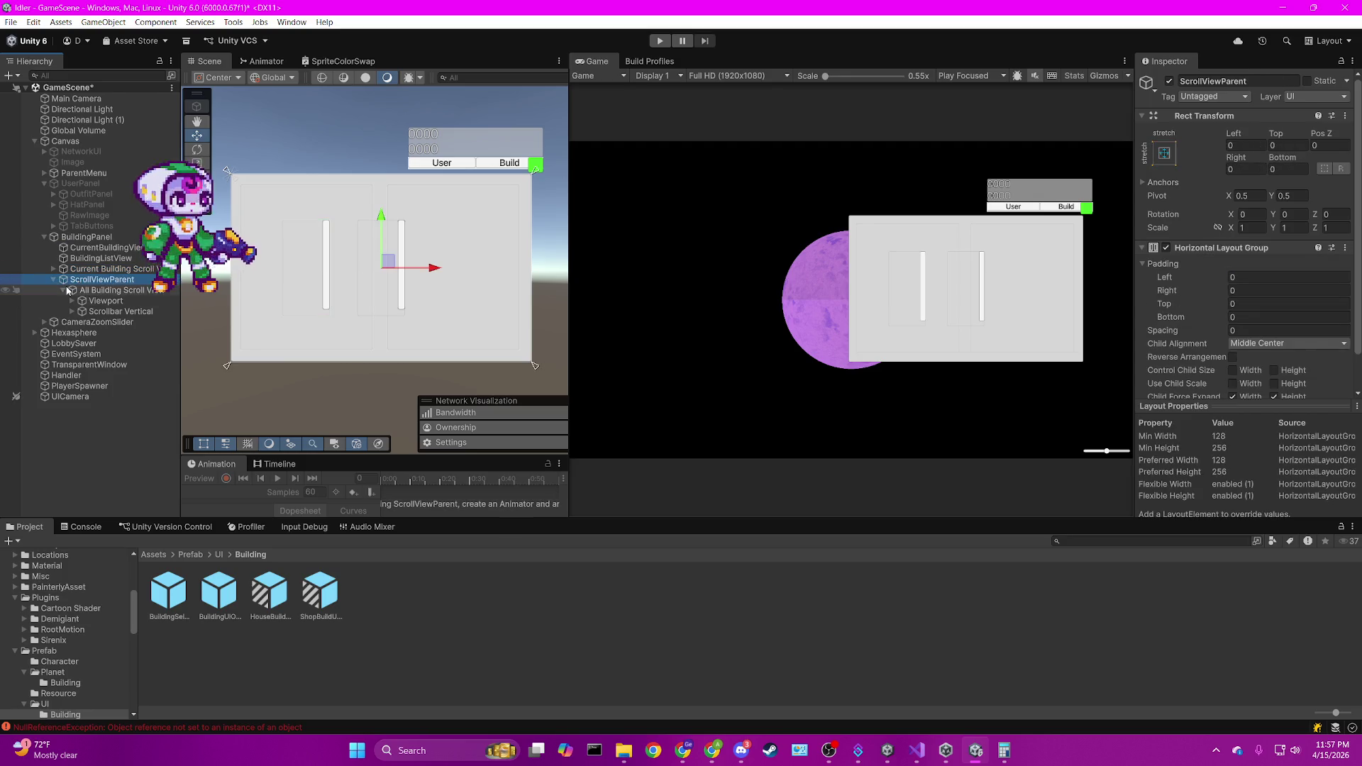
click(73, 302)
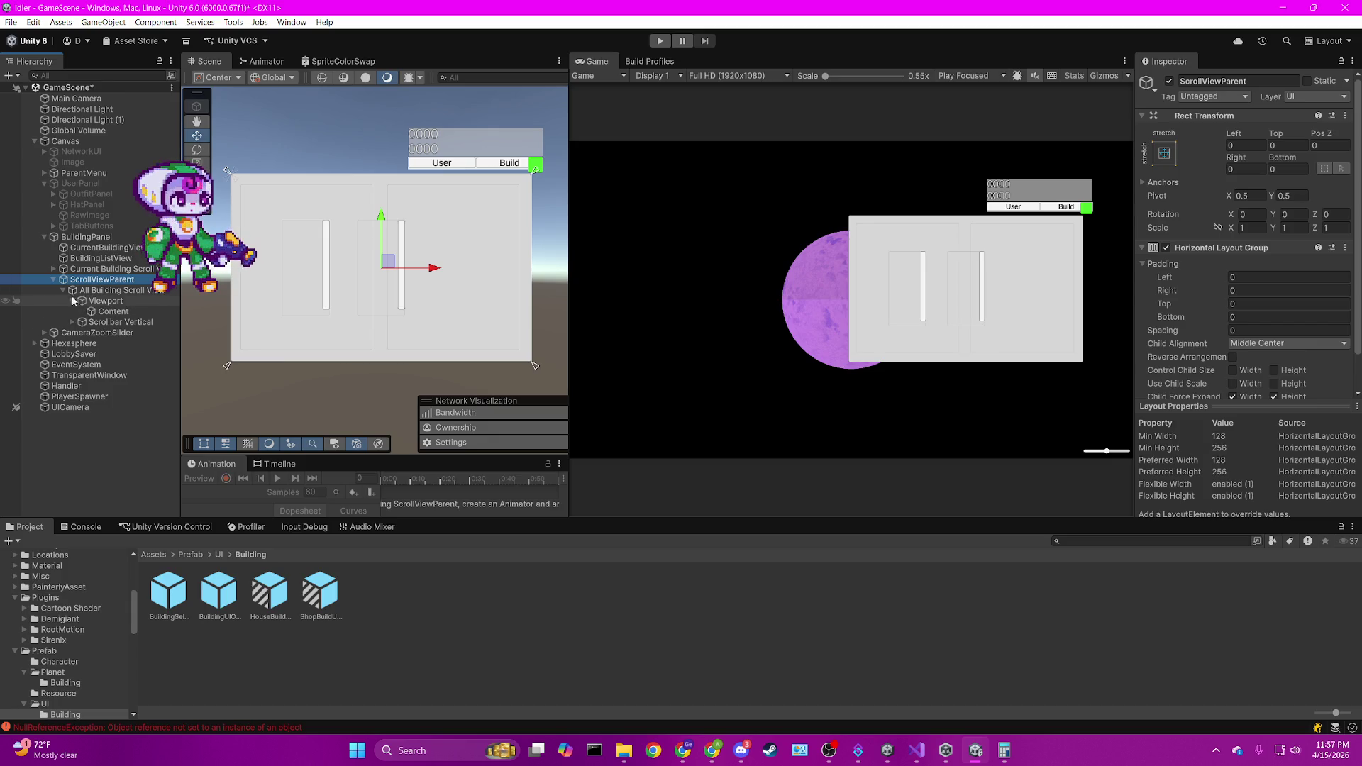
click(54, 269)
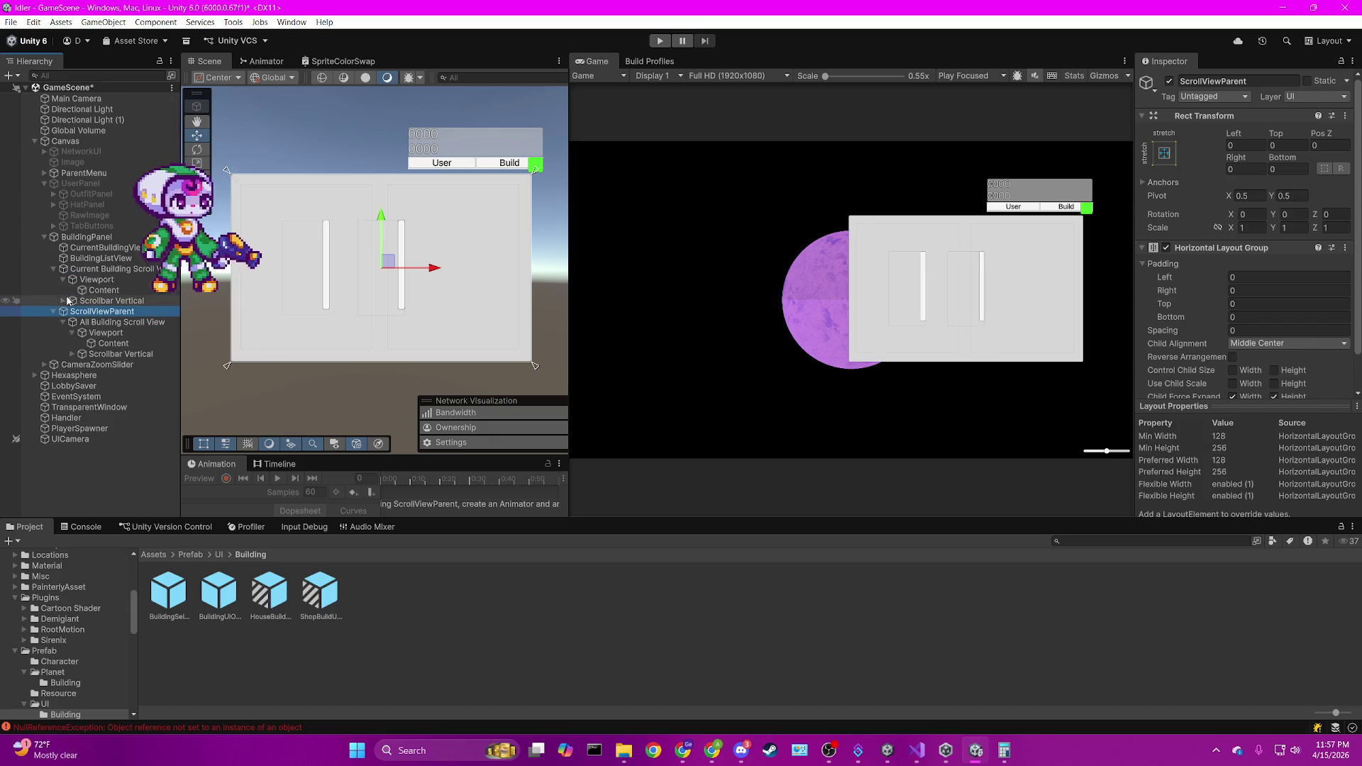
Delete Current Building Scroll View and ScrollViewParent, leaving CurrentBuildingView and BuildingListView.
click(104, 272)
key(Delete)
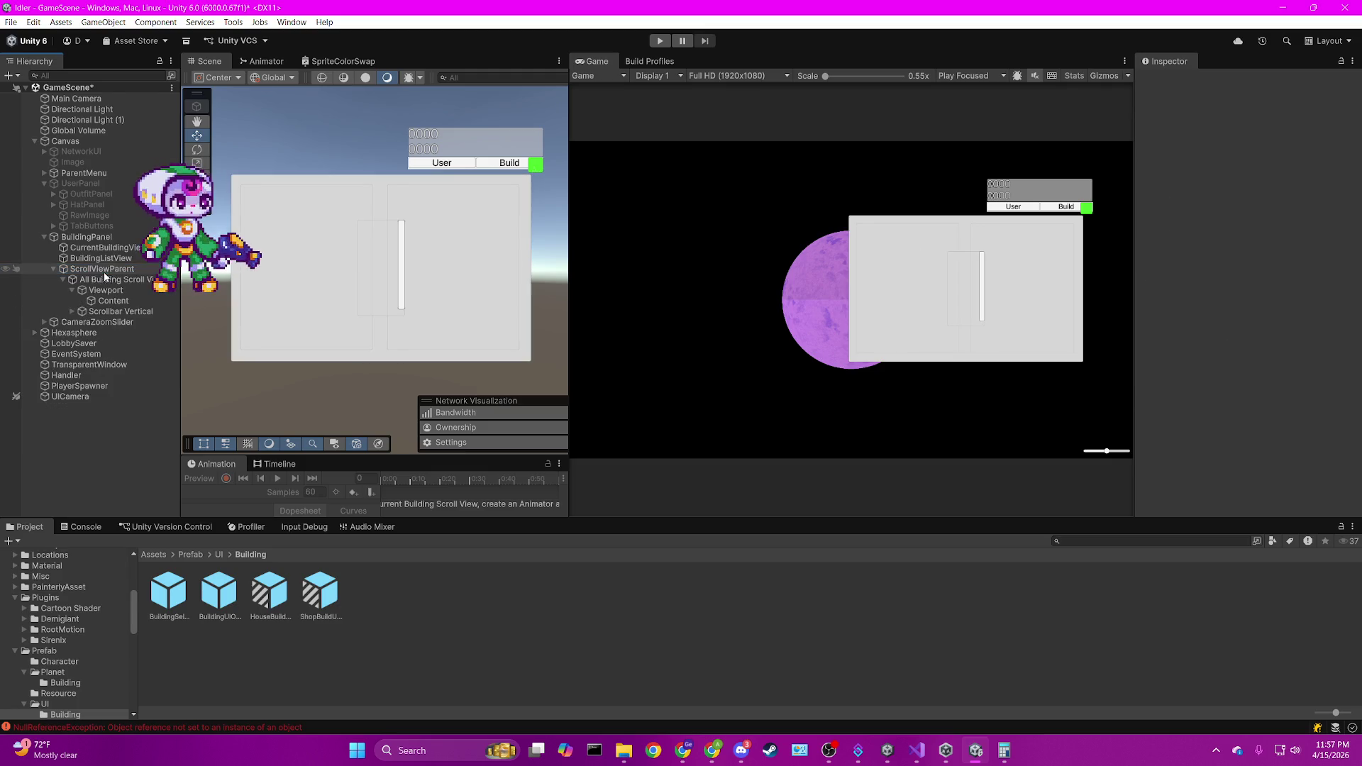
click(103, 273)
key(Delete)
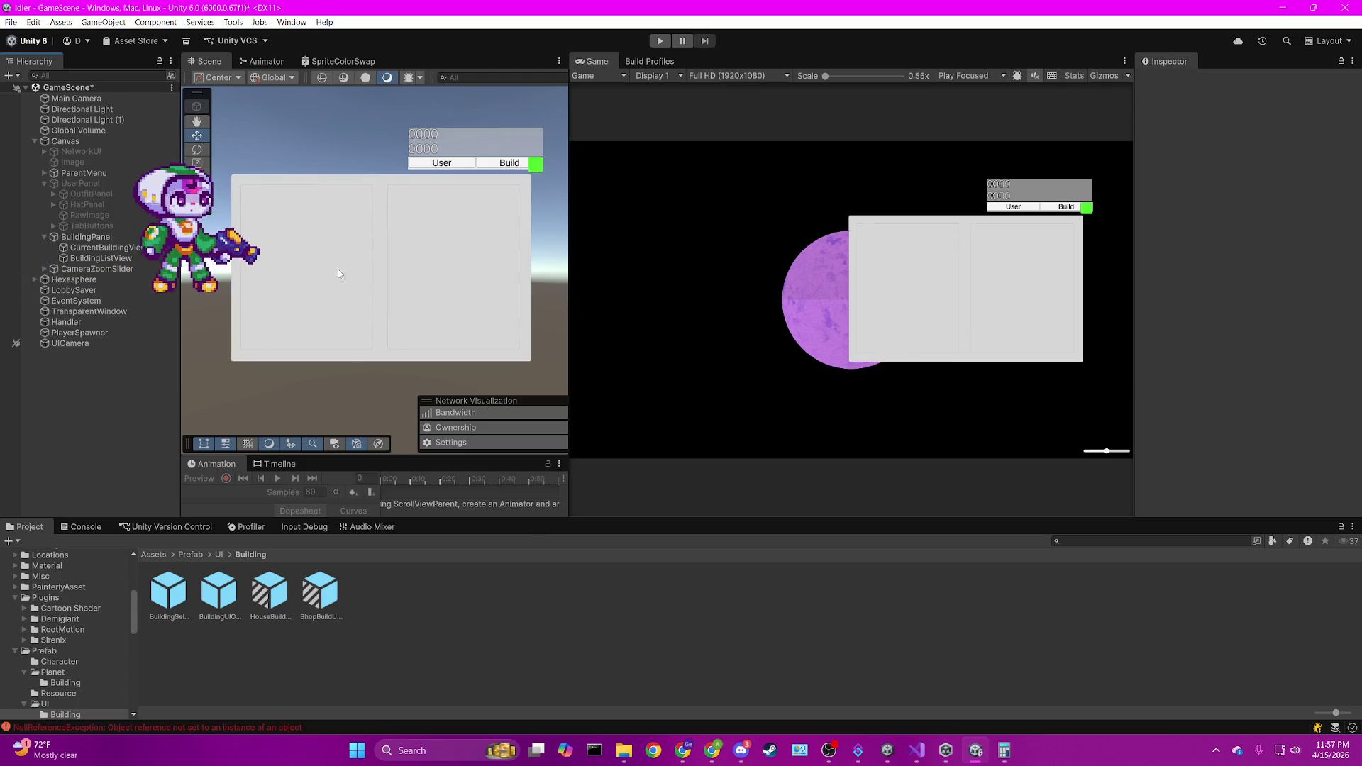
click(125, 249)
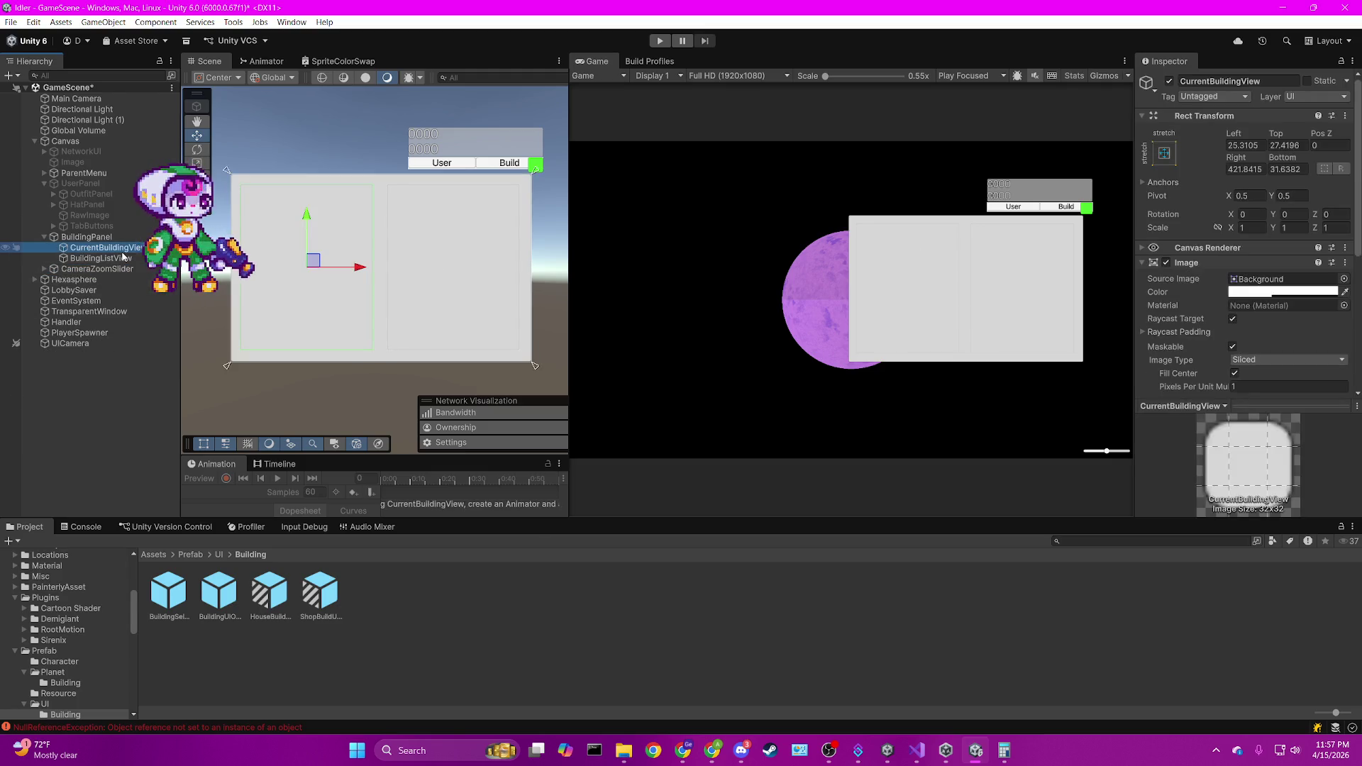
click(120, 259)
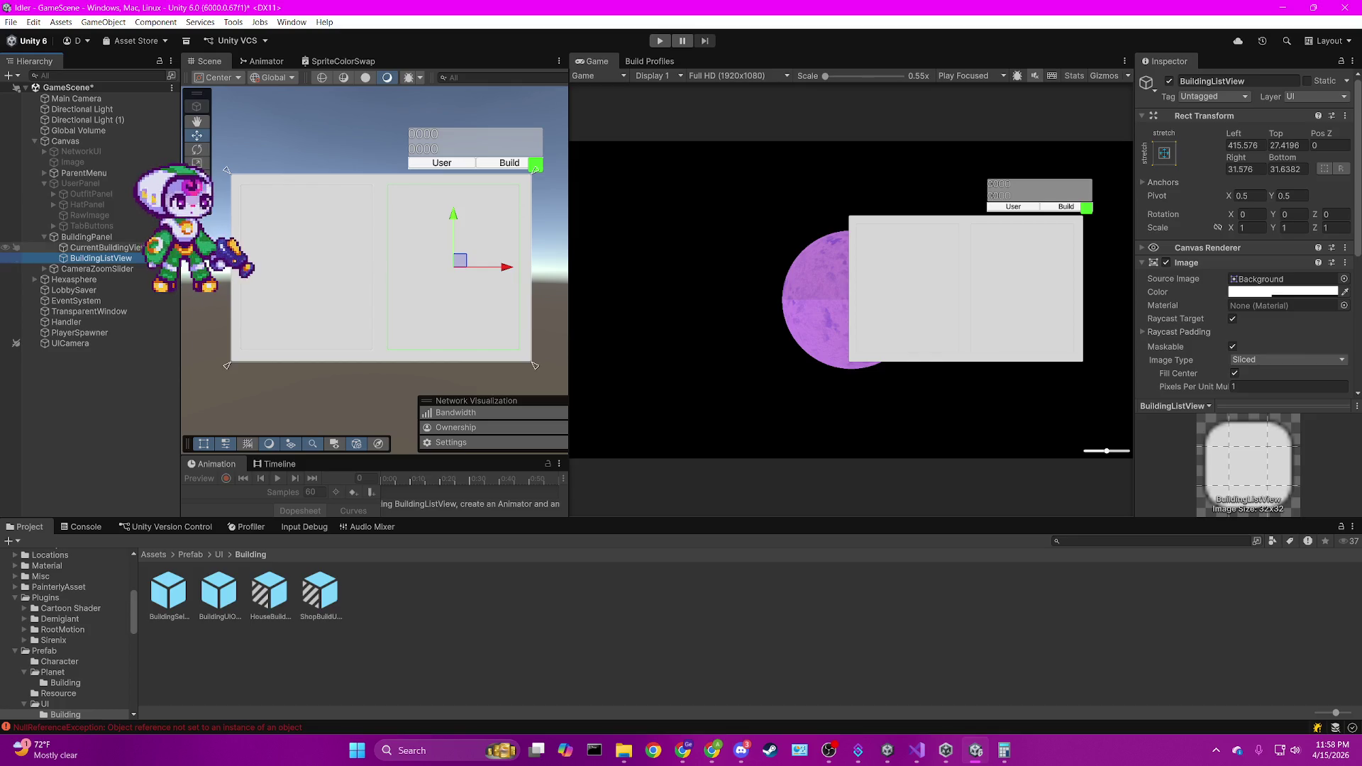
click(106, 248)
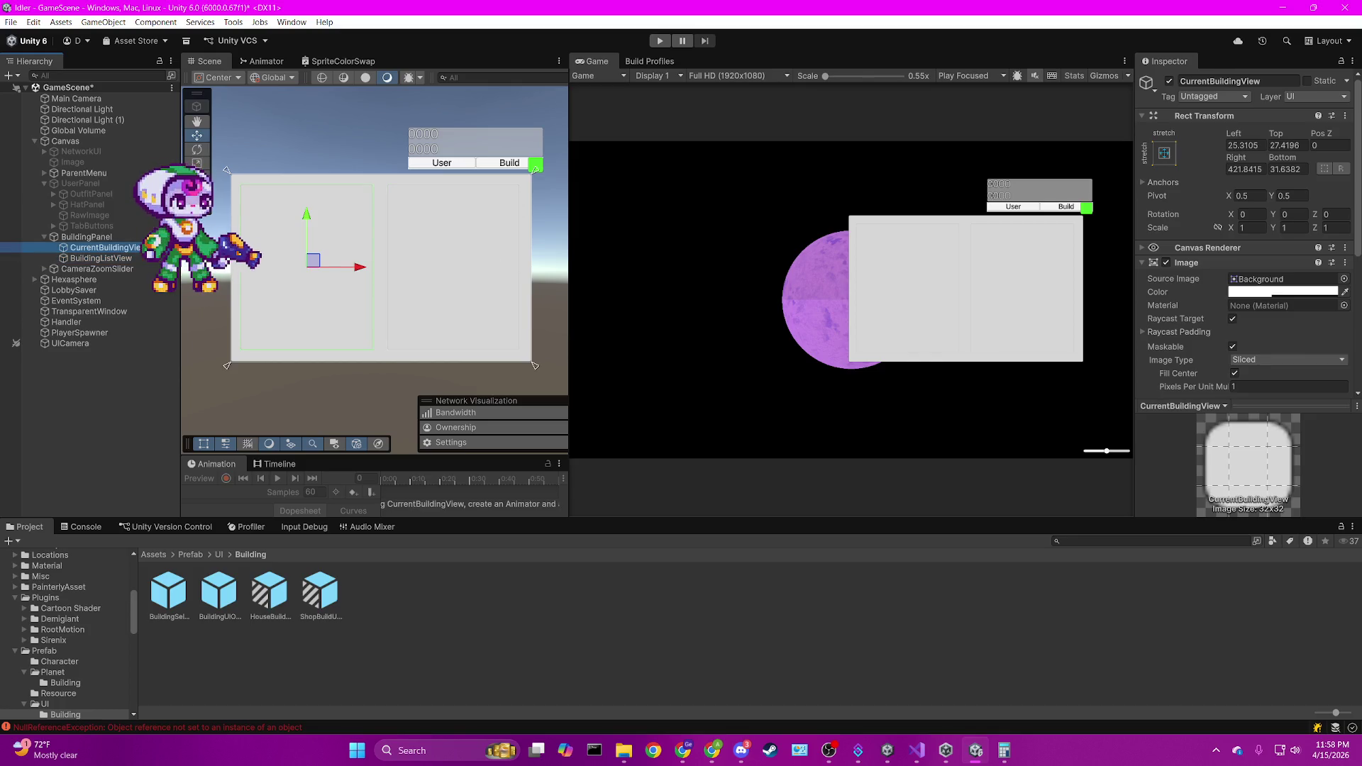
Set CurrentBuildingView's Grid Layout Group to Fixed Column Count with 1 column.
scroll(1240, 313, down, 5)
scroll(1240, 313, down, 2)
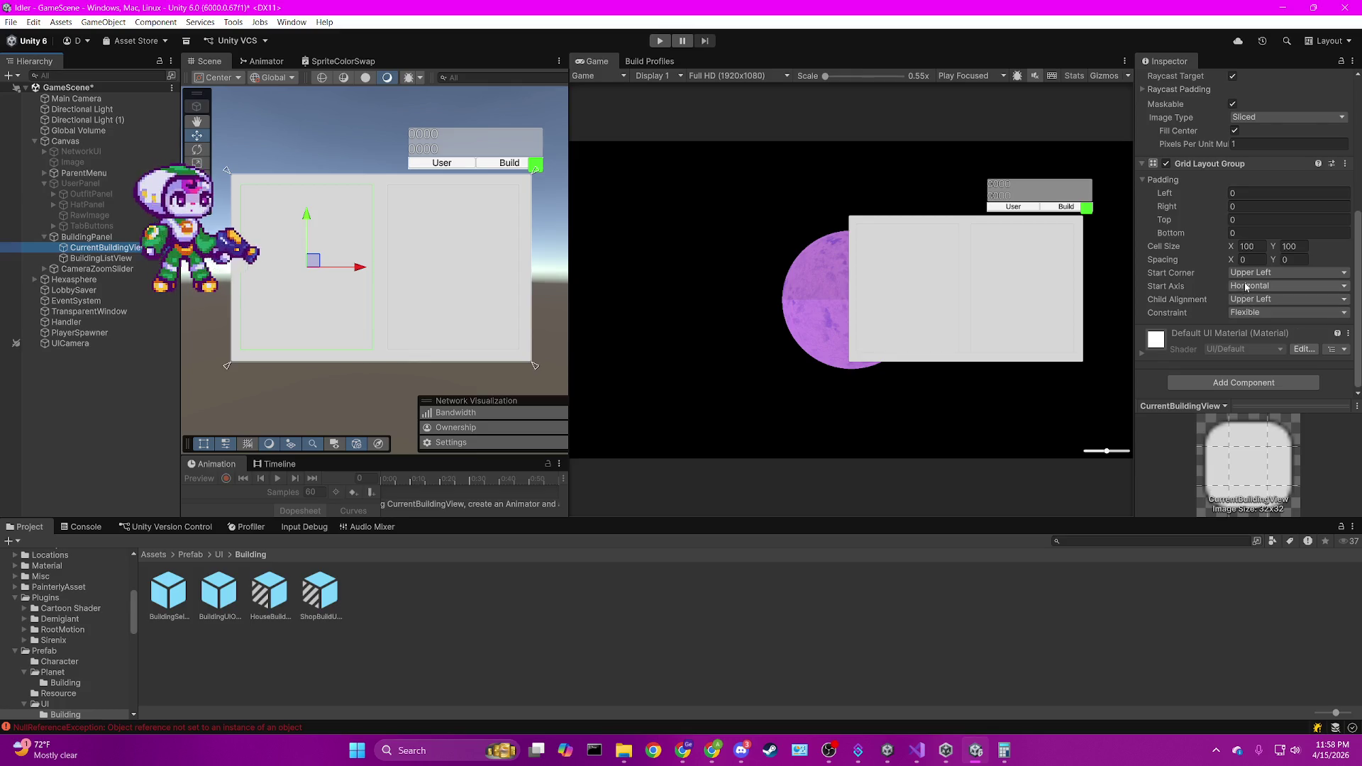
click(1270, 312)
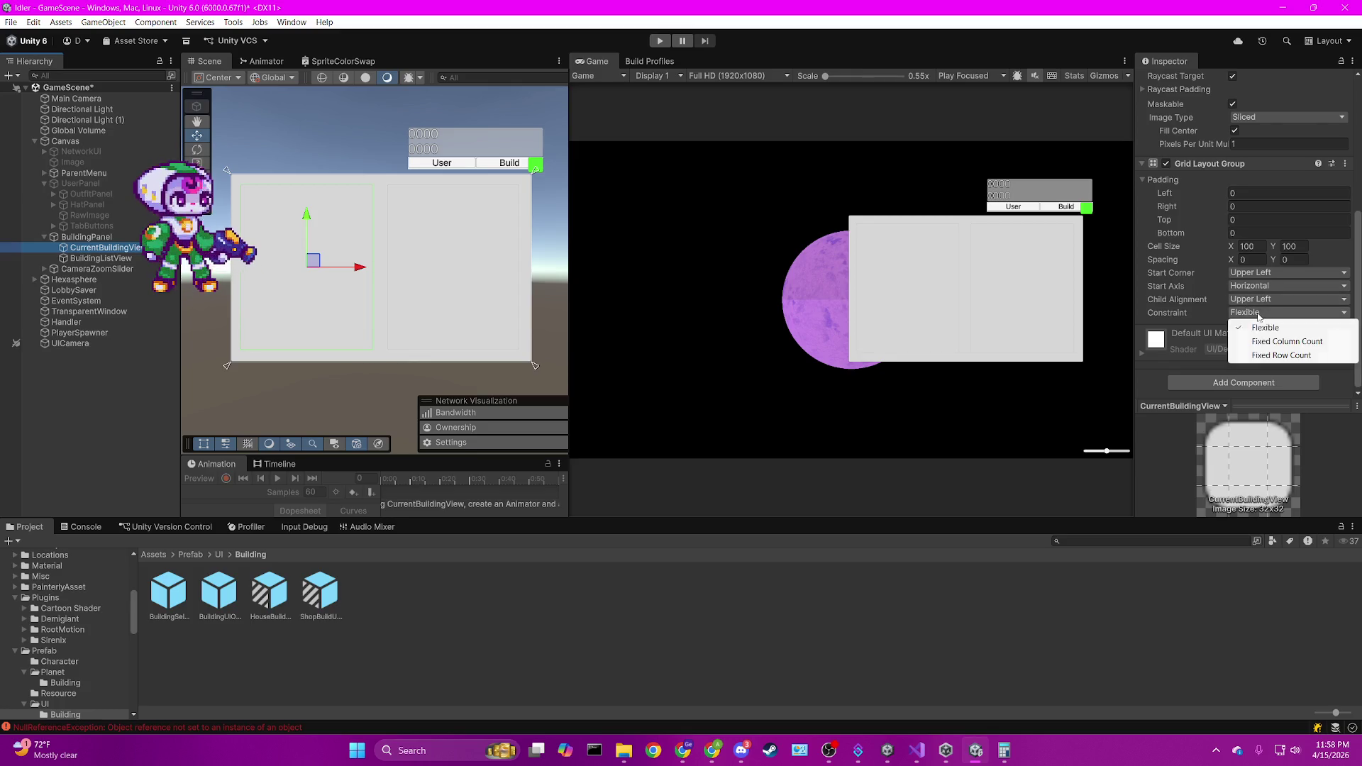
click(1272, 343)
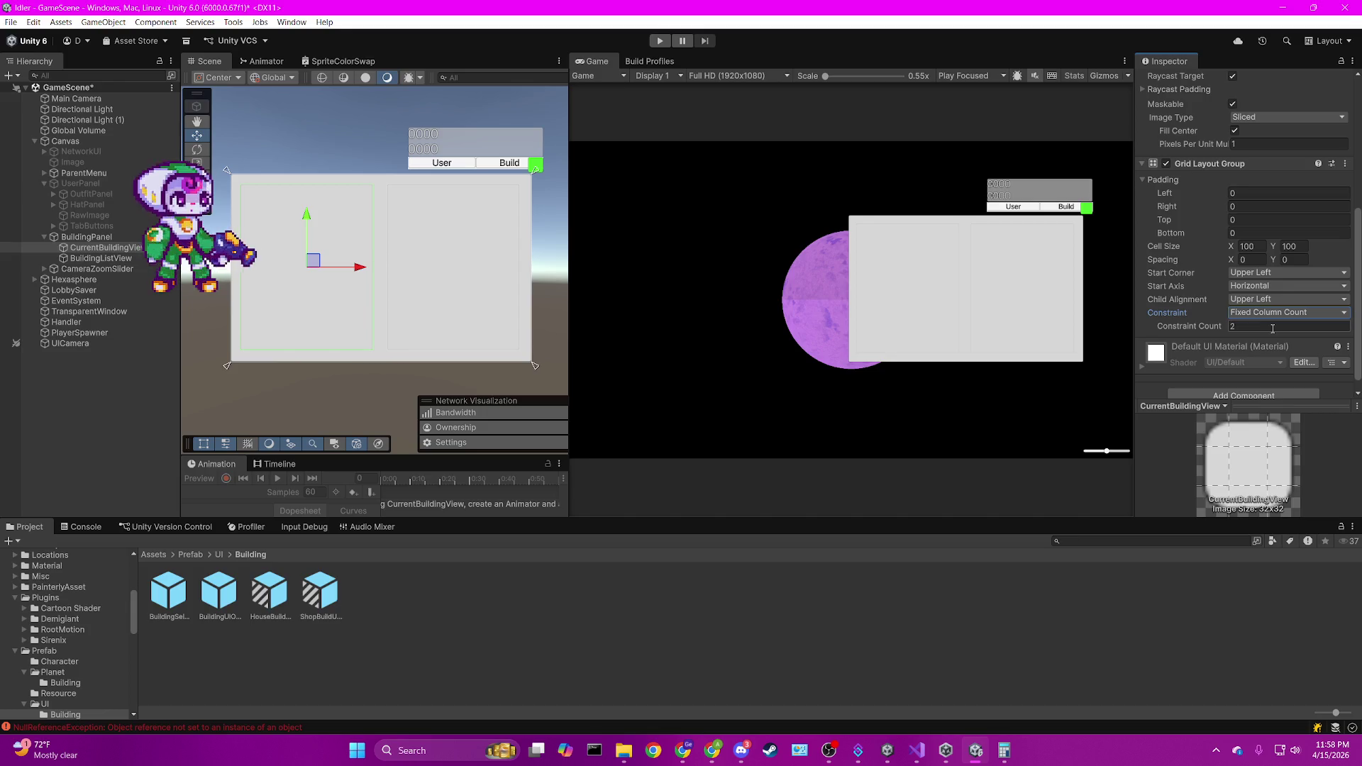
click(1272, 328)
text(1)
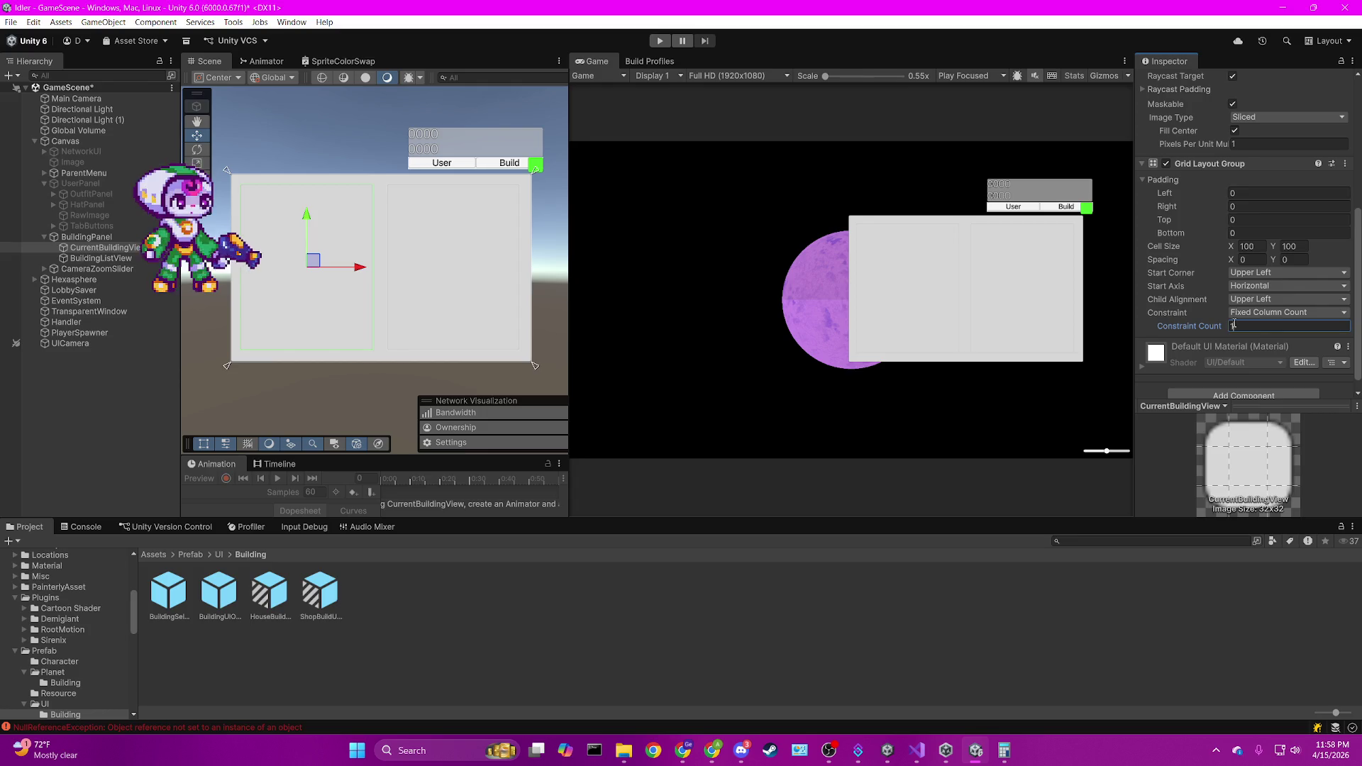
Set BuildingListView's Grid Layout Group to Fixed Column Count 3, then select the BuildingUIObject prefab.
click(100, 259)
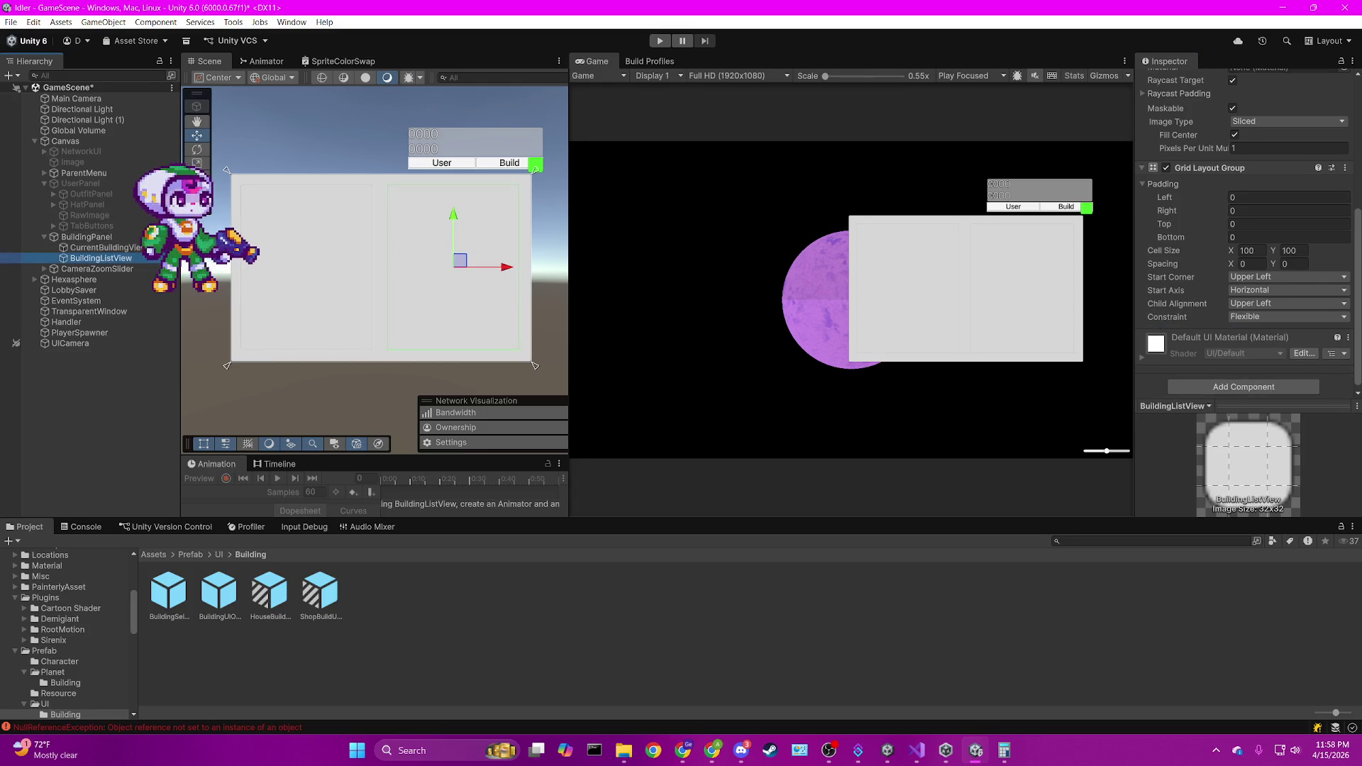
click(1255, 318)
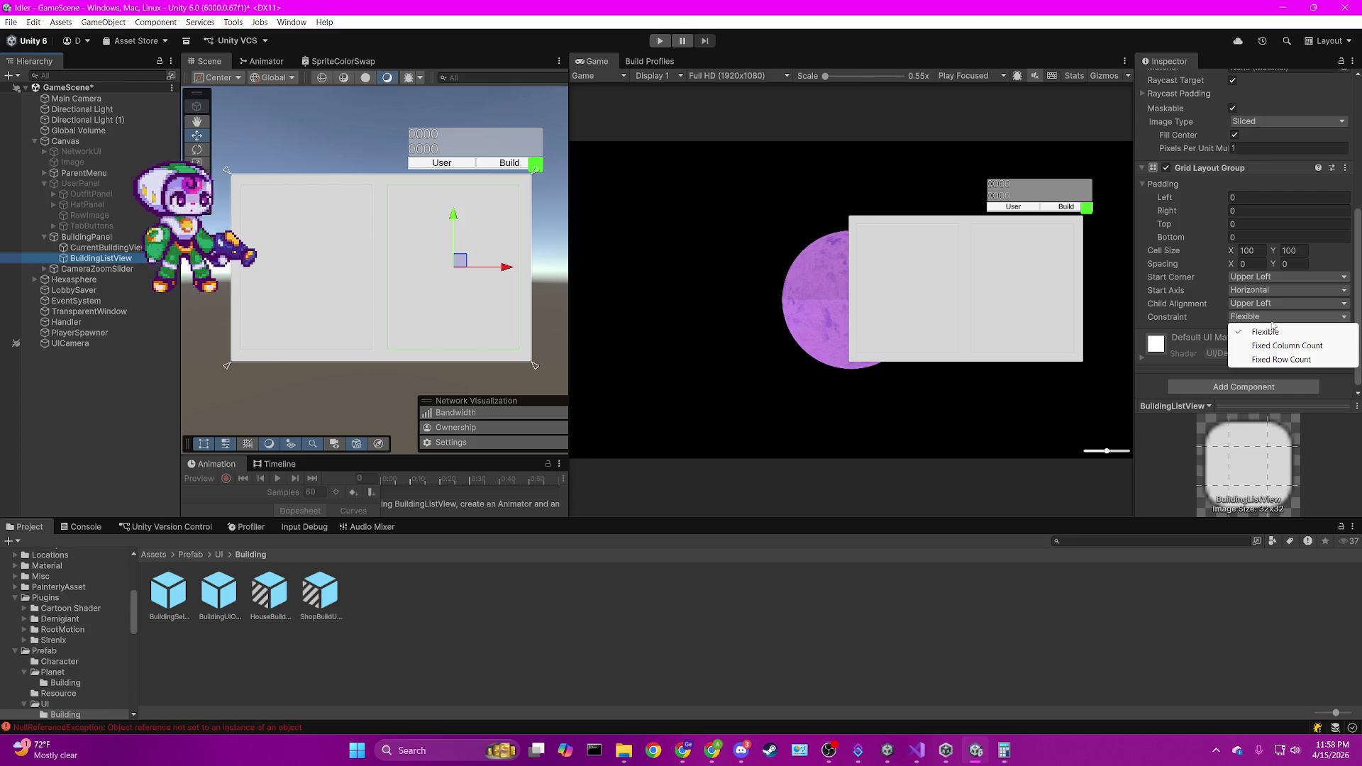
click(1280, 345)
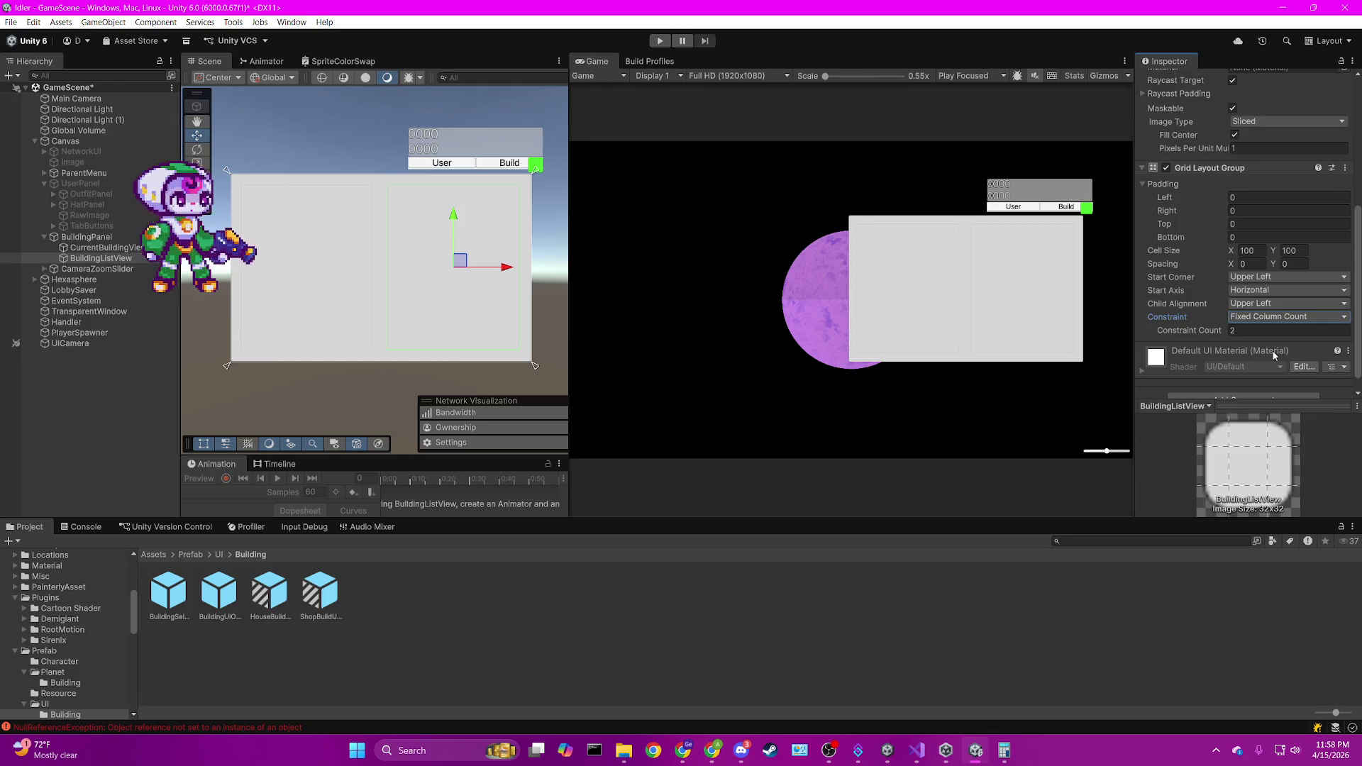
click(1288, 332)
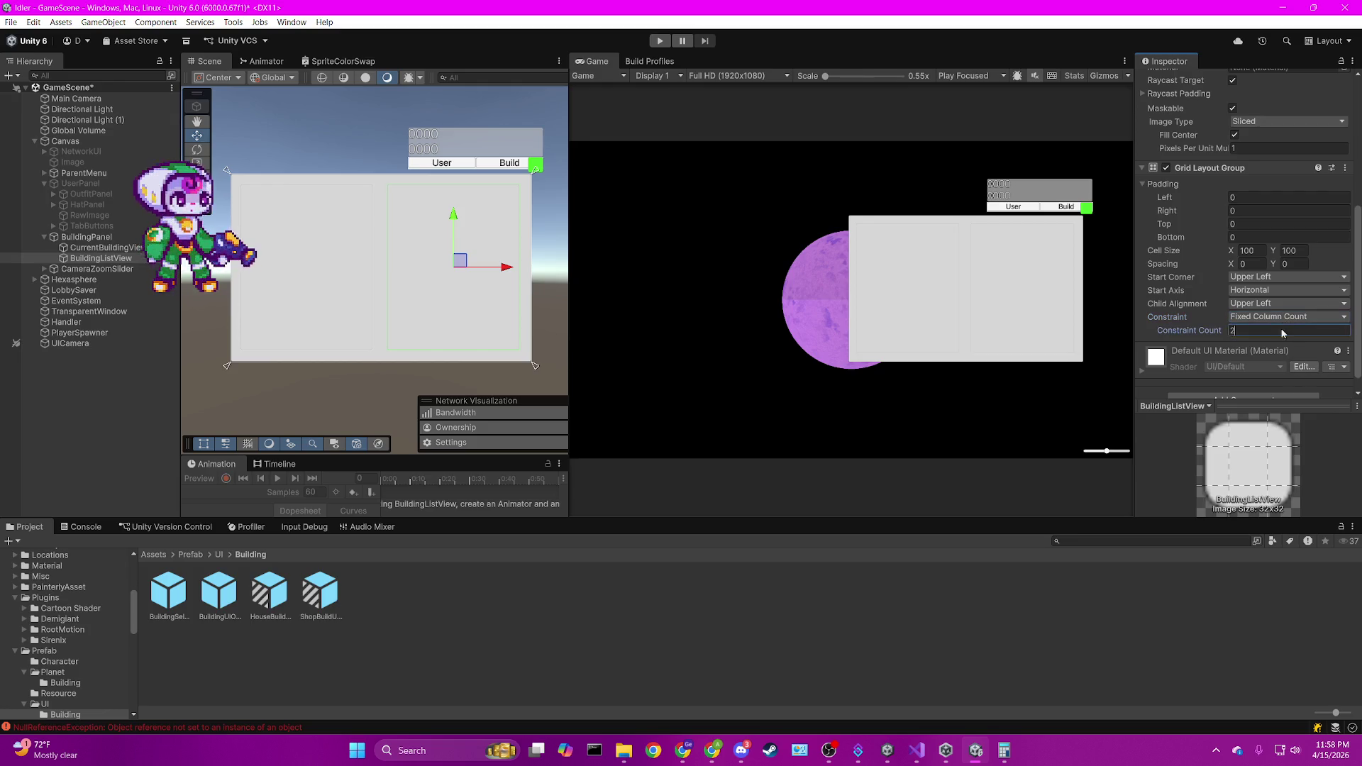
text(3)
click(858, 360)
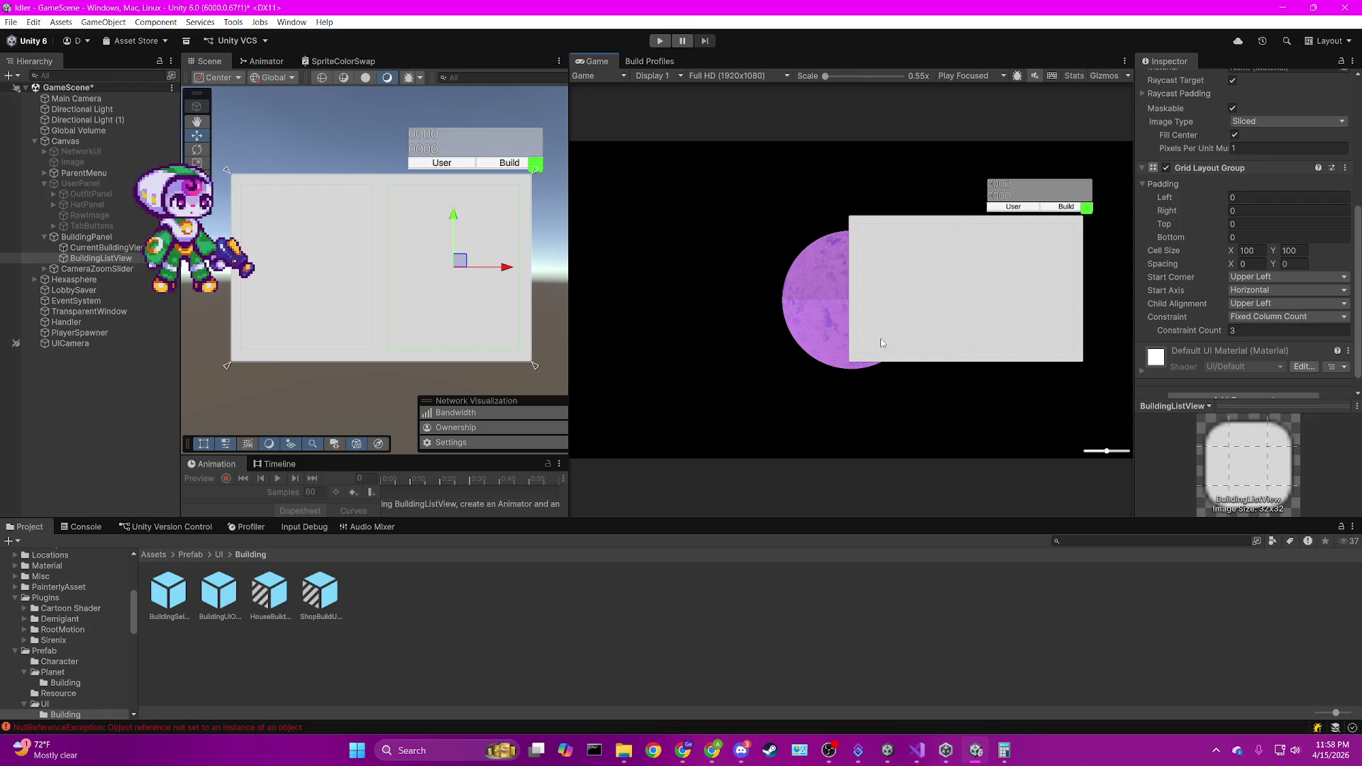
click(220, 595)
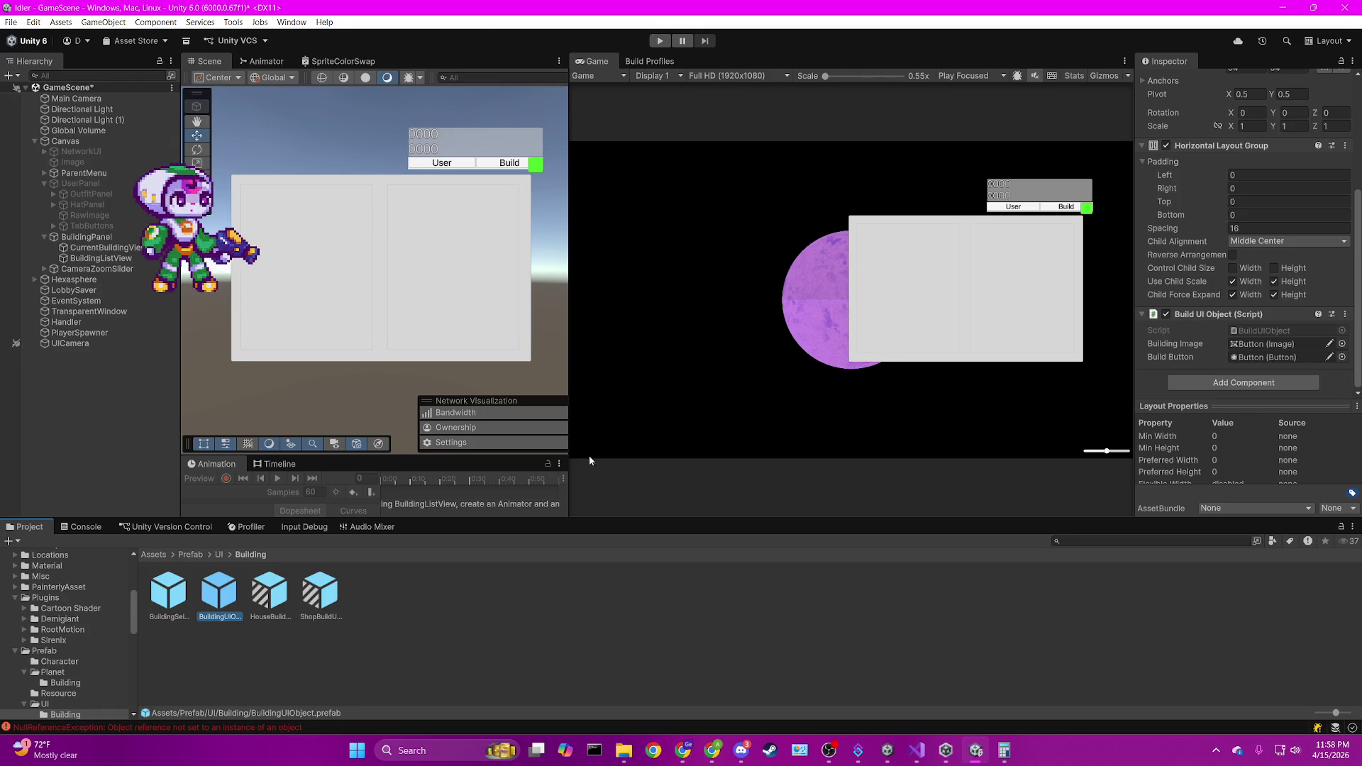
Save GameScene with Ctrl+S.
click(746, 401)
key(ctrl+s)
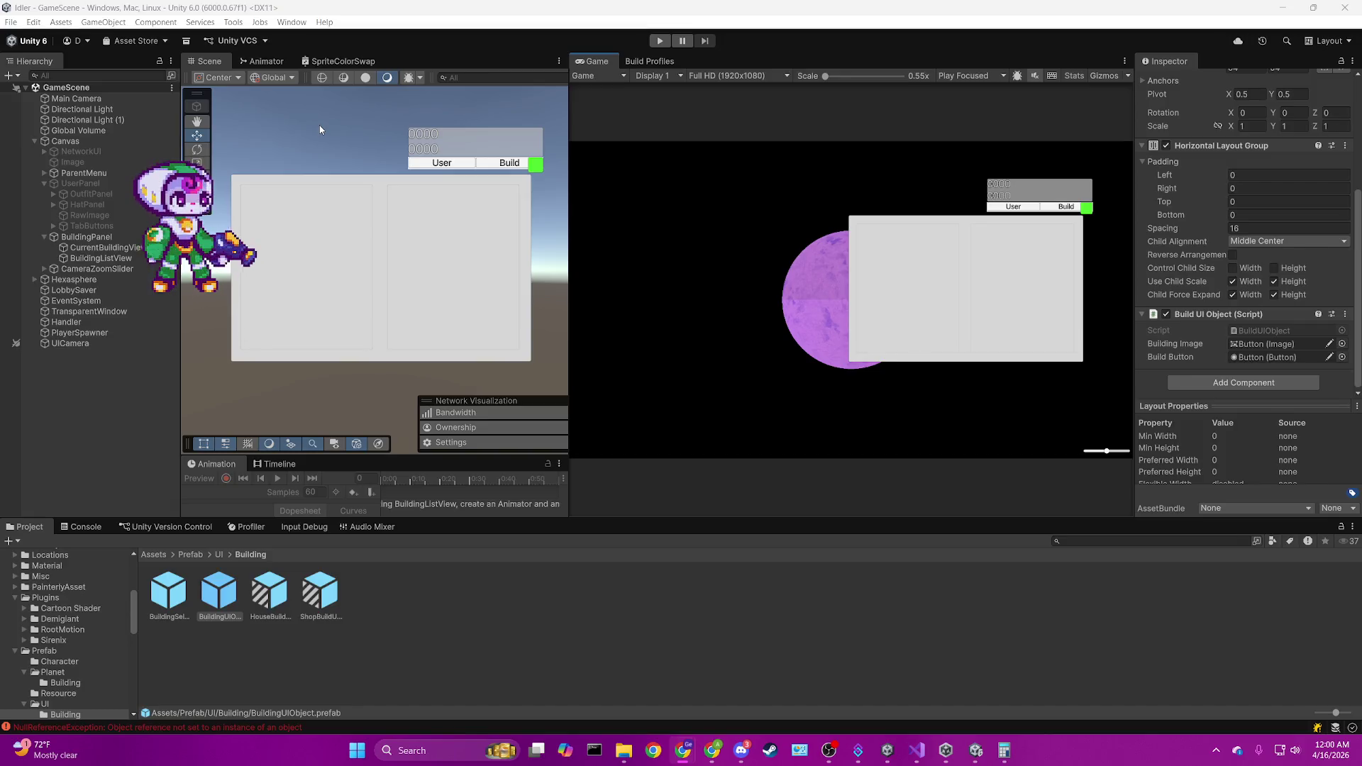
Select BuildingPanel and widen the Inspector to show its Building Menu fields.
click(78, 237)
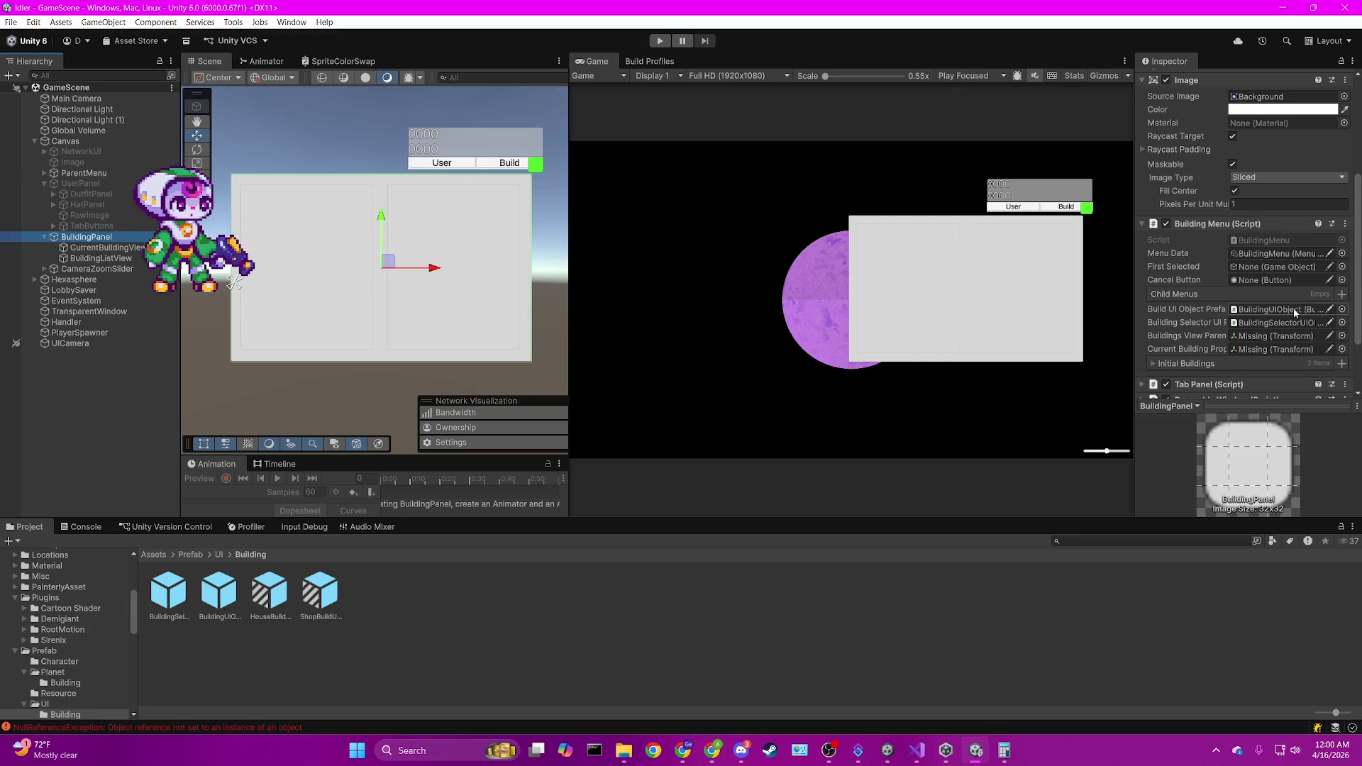
scroll(1292, 308, down, 2)
click(1275, 318)
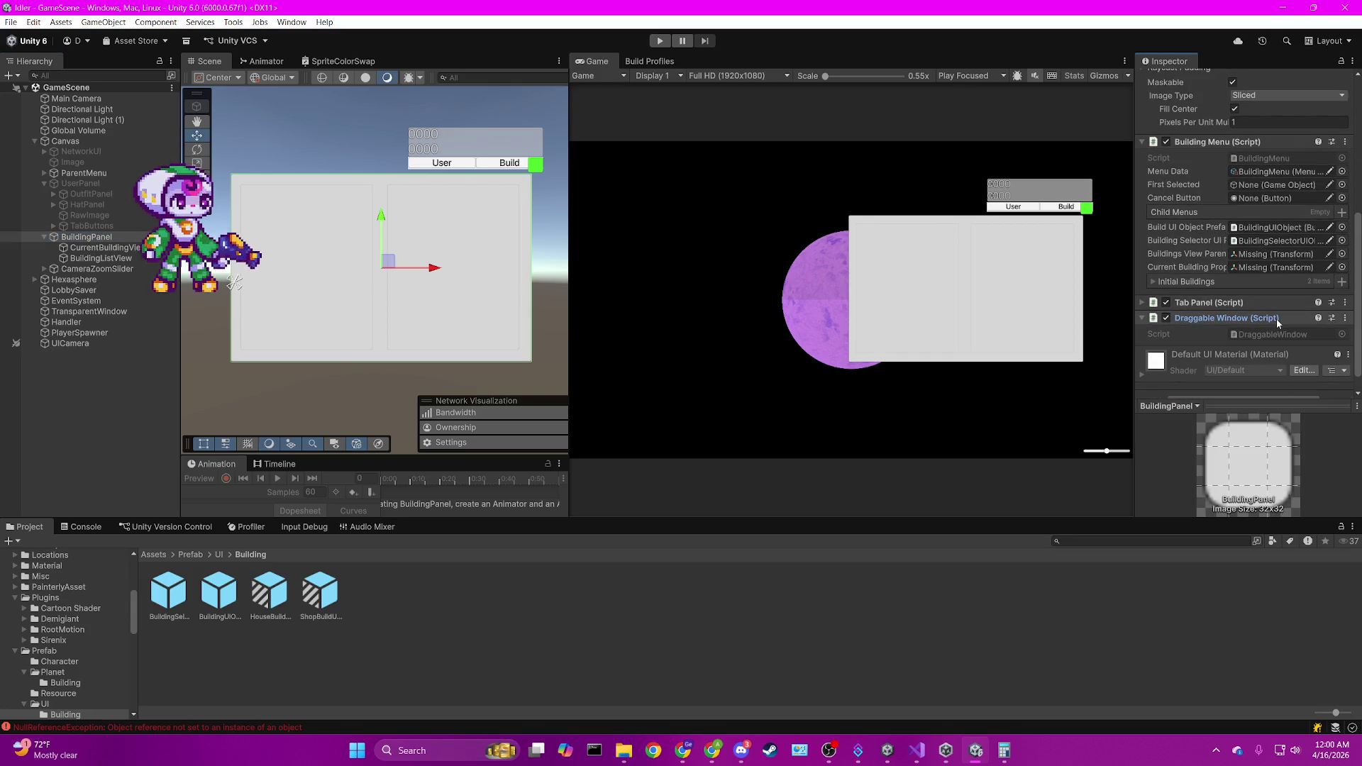
click(1275, 318)
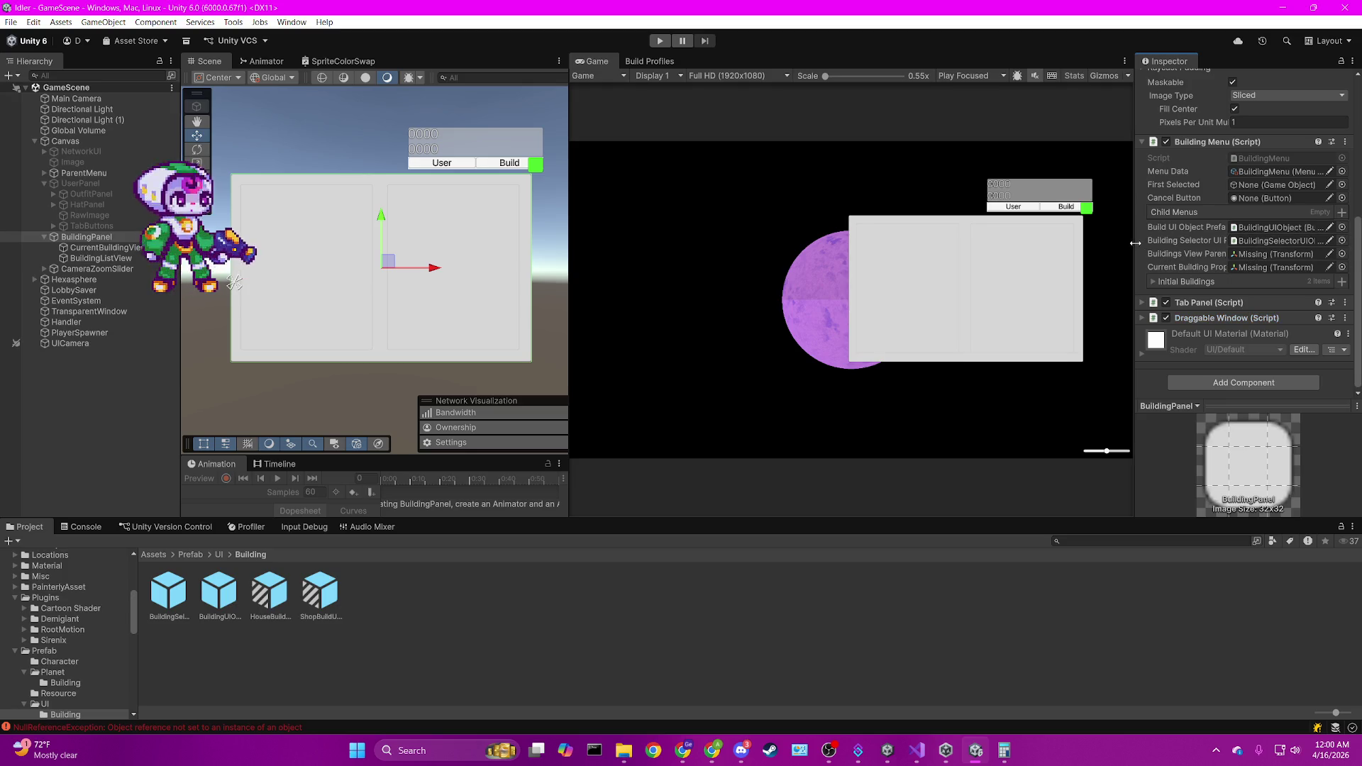
drag(1135, 242, 895, 247)
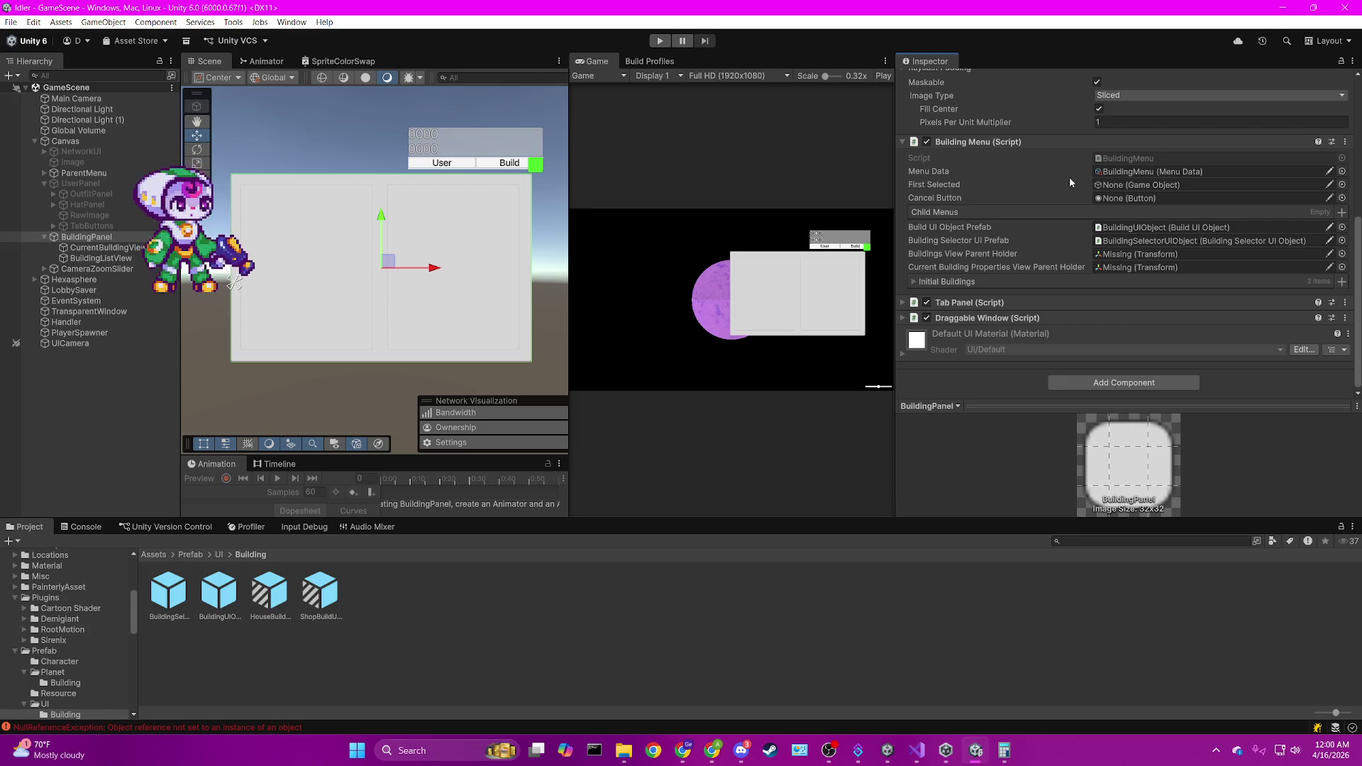
Assign CurrentBuildingView and BuildingListView as the properties and buildings view parent holders, then save.
mouse_move(100, 247)
mouse_down()
mouse_move(639, 269)
mouse_move(1205, 267)
mouse_up()
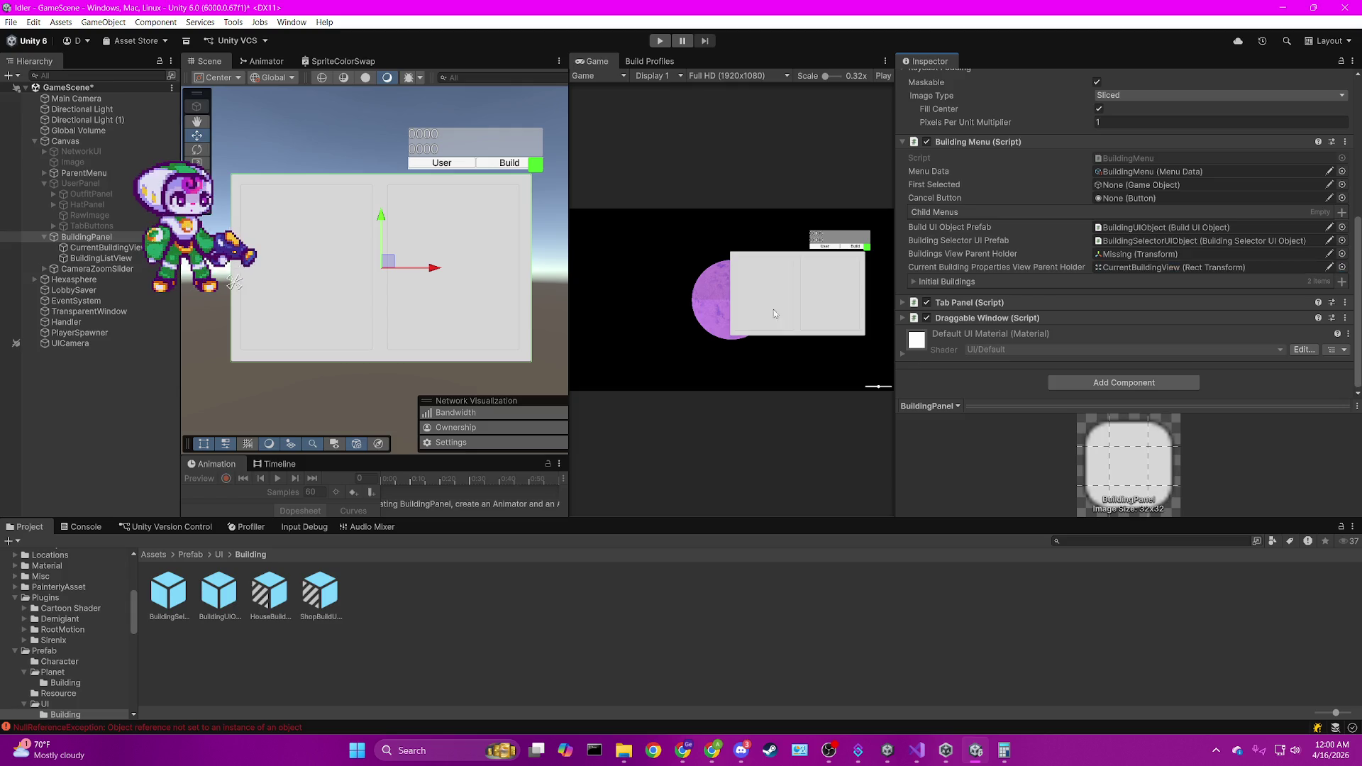
click(98, 260)
drag(97, 265, 1205, 254)
key(ctrl+s)
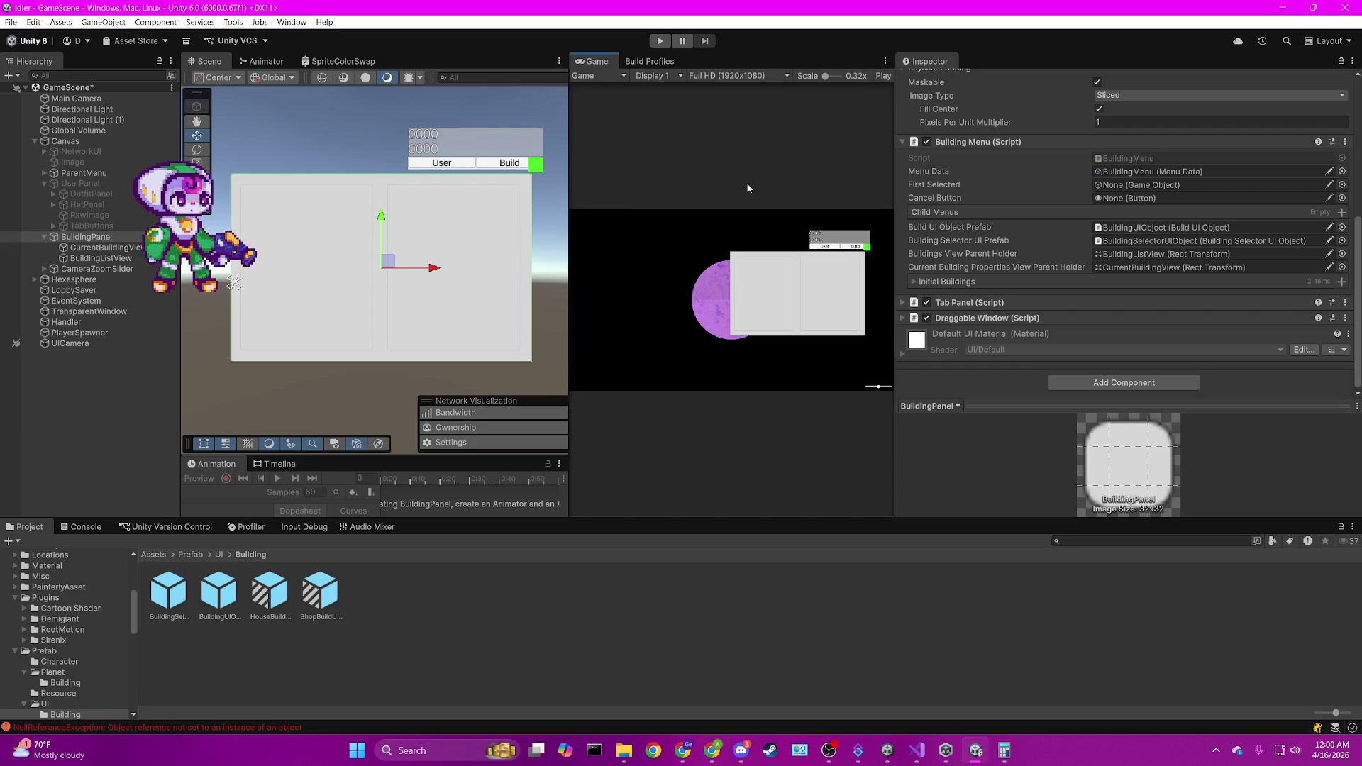
click(1007, 278)
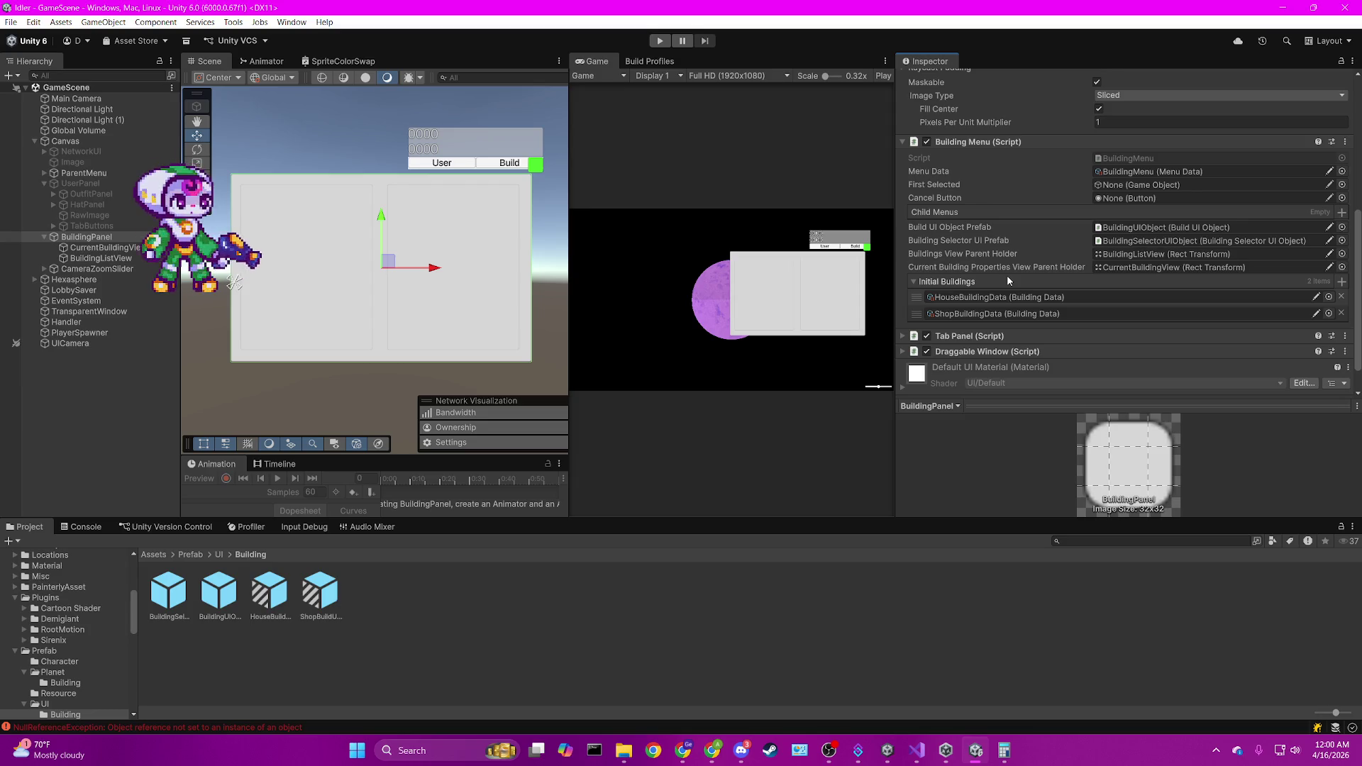
click(1007, 278)
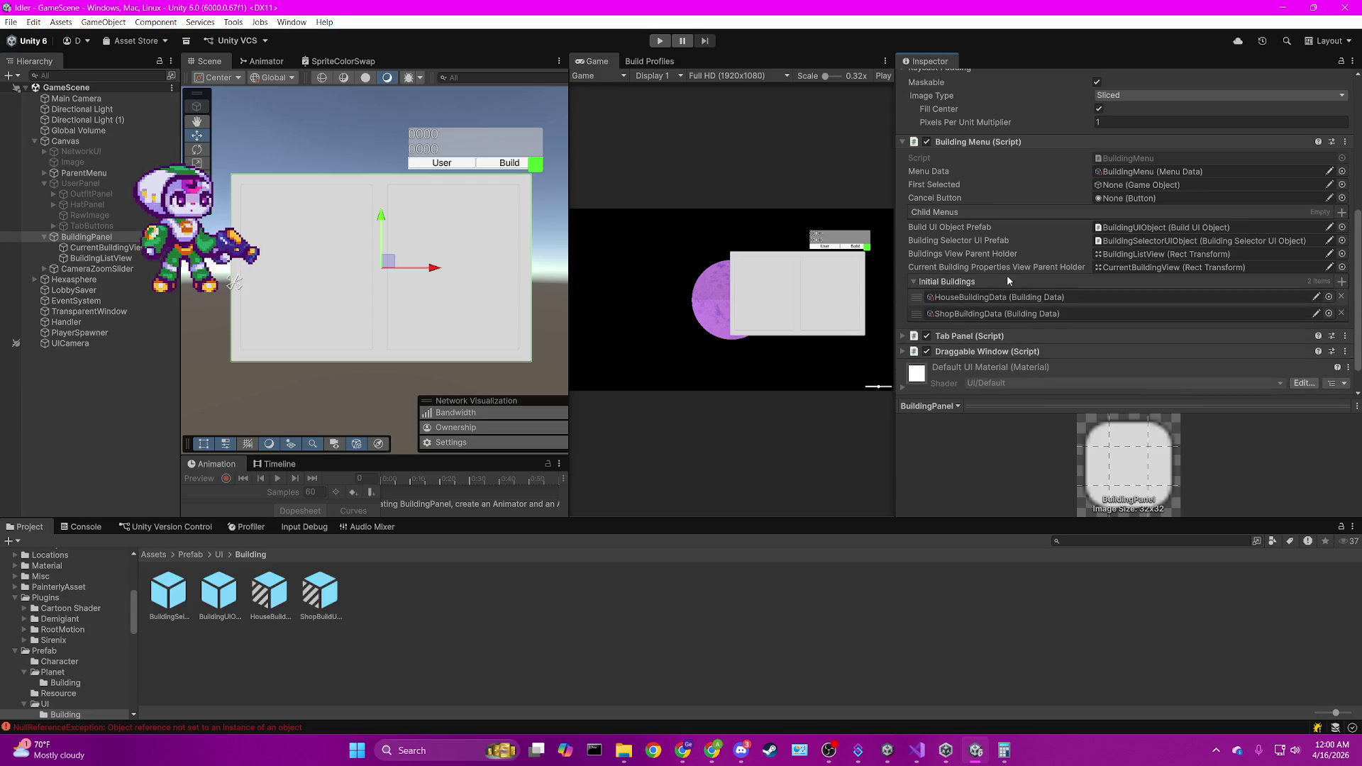
click(149, 554)
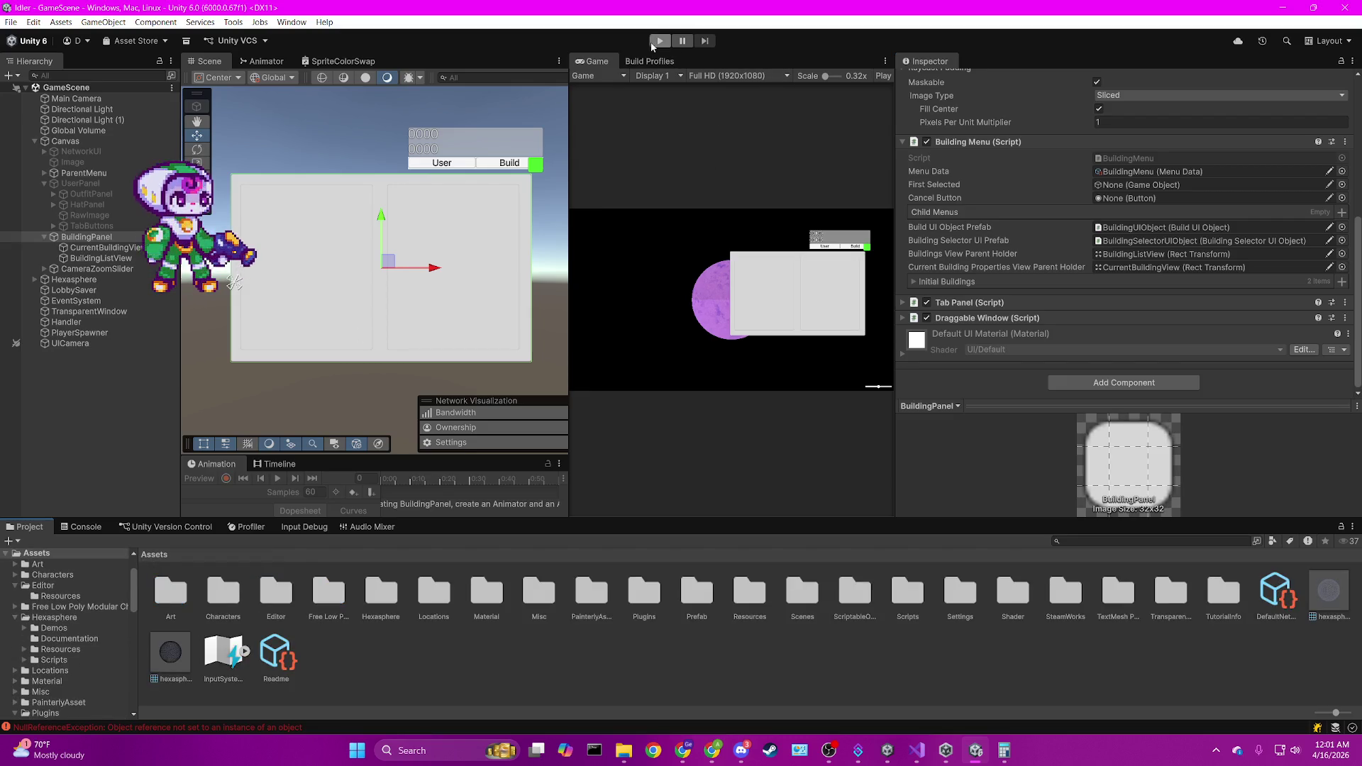
Open the SceneLoader scene from Assets/Scenes and enter Play mode.
click(787, 592)
double_click(802, 591)
double_click(322, 591)
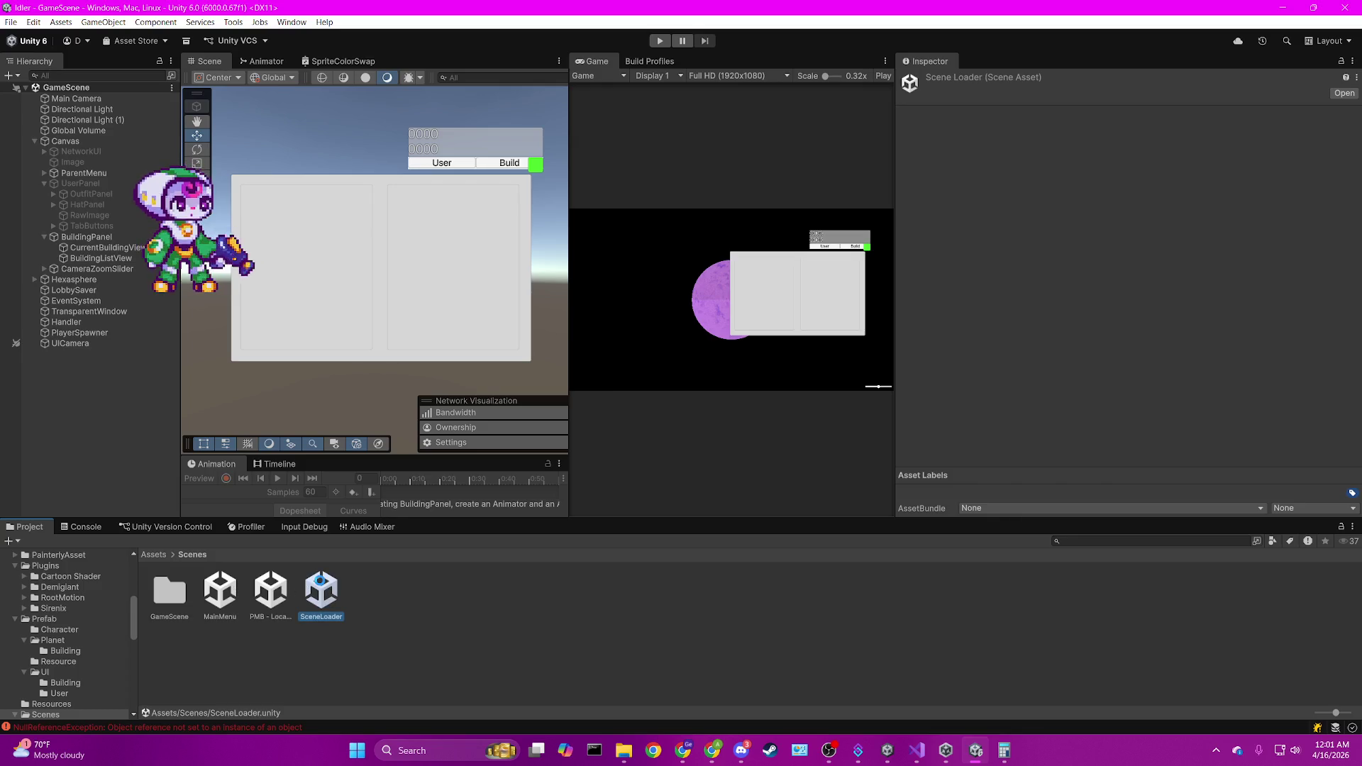
click(659, 43)
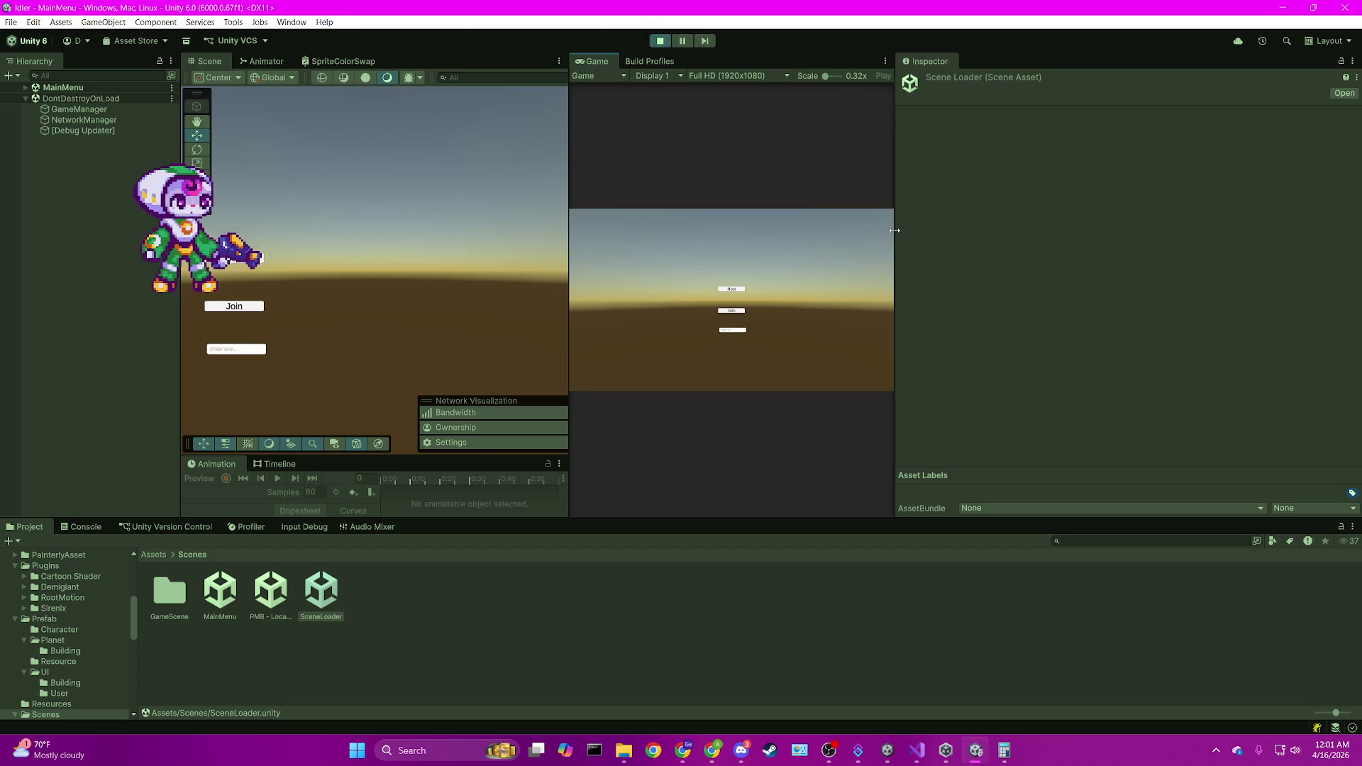
Host a session, inspect the spawned Shop entry and generated Button, then stop the game.
drag(896, 234, 1209, 253)
click(877, 280)
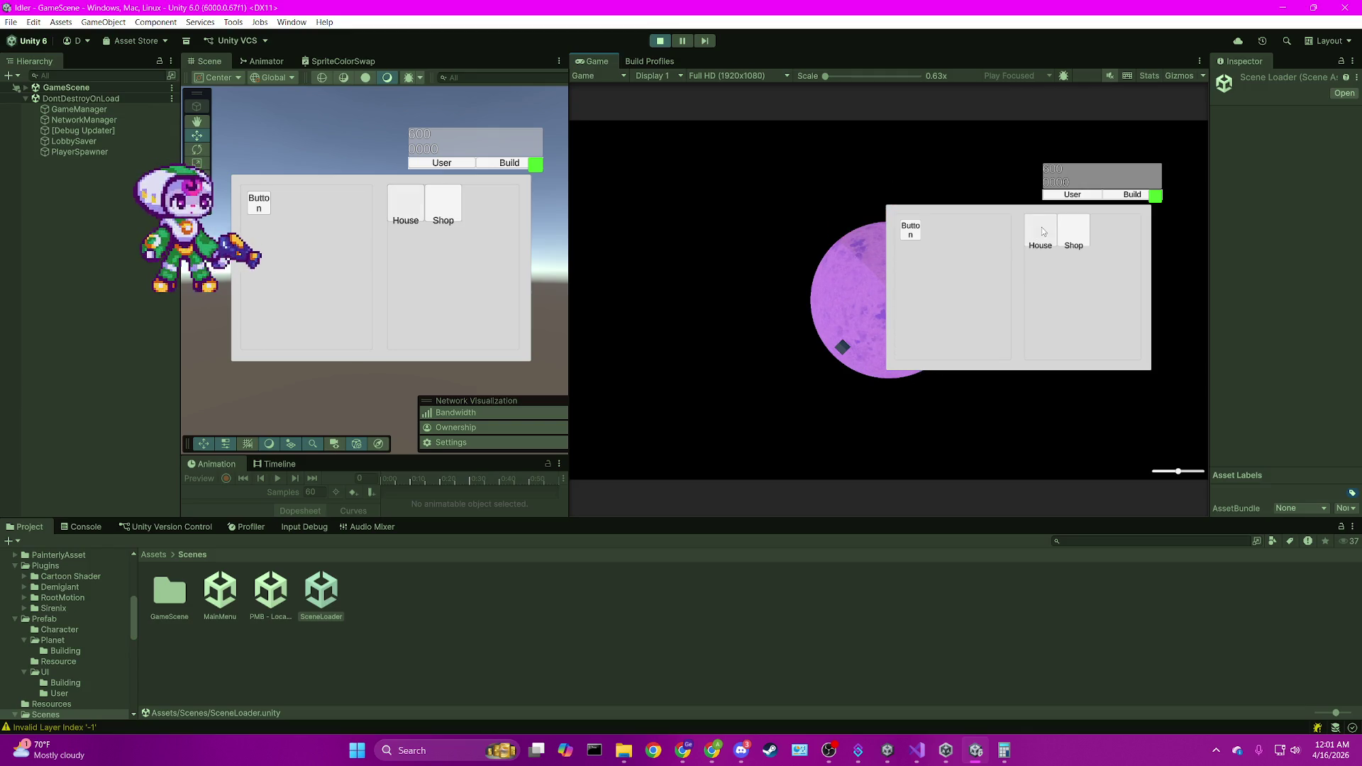
click(435, 213)
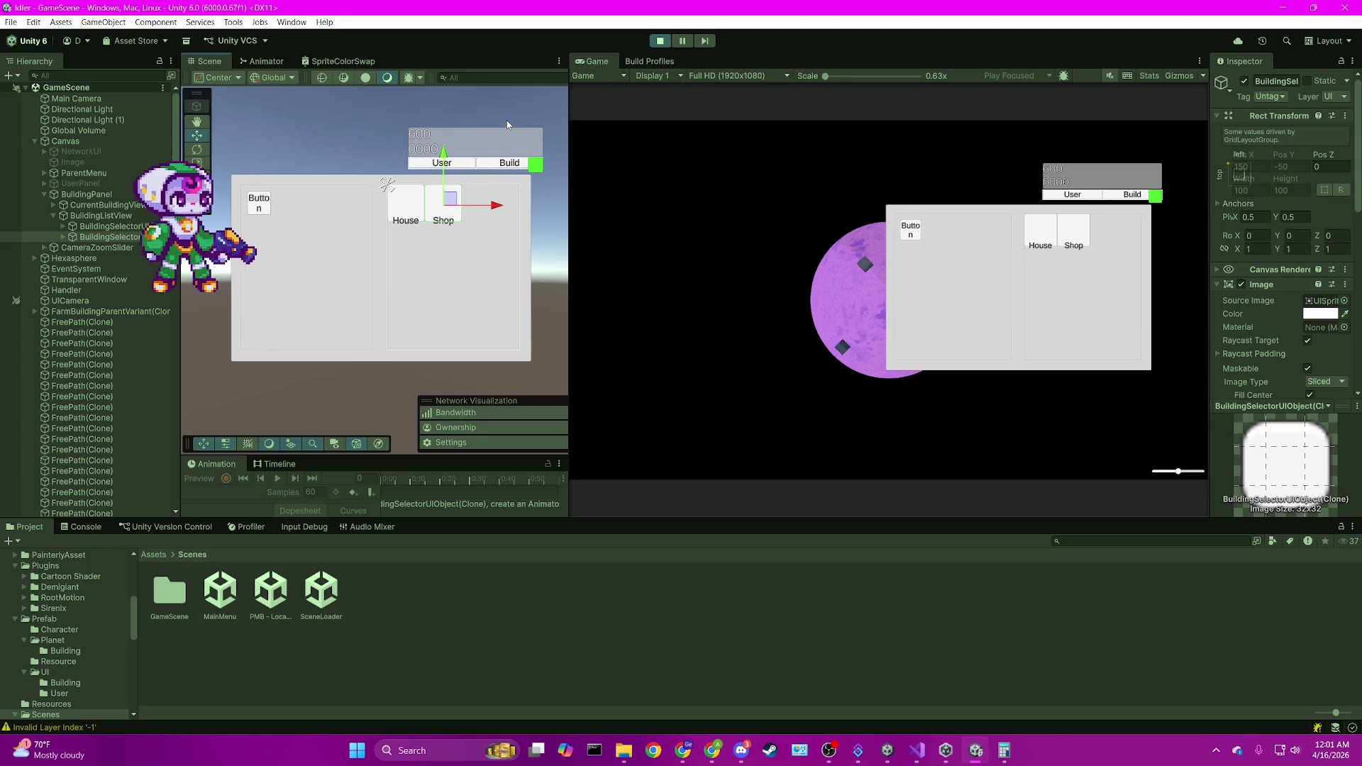
click(255, 207)
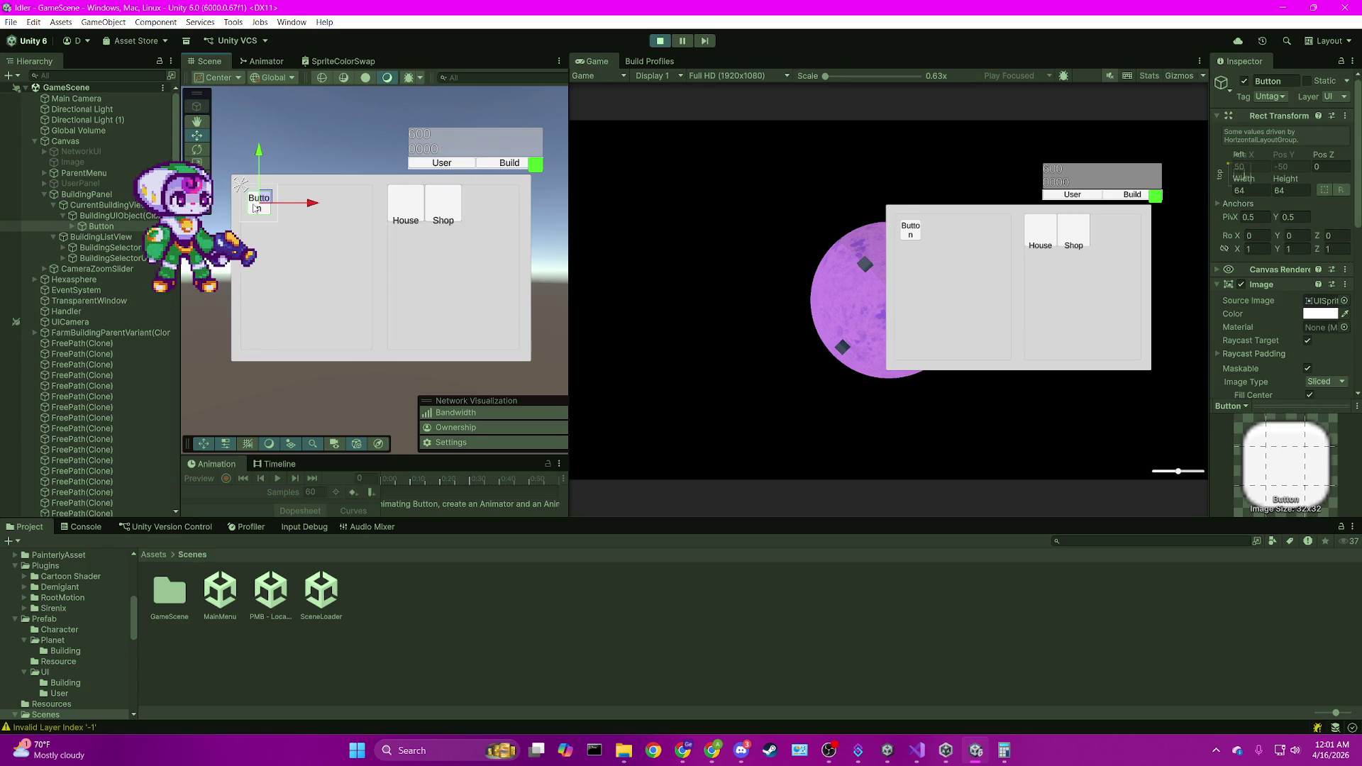
click(660, 41)
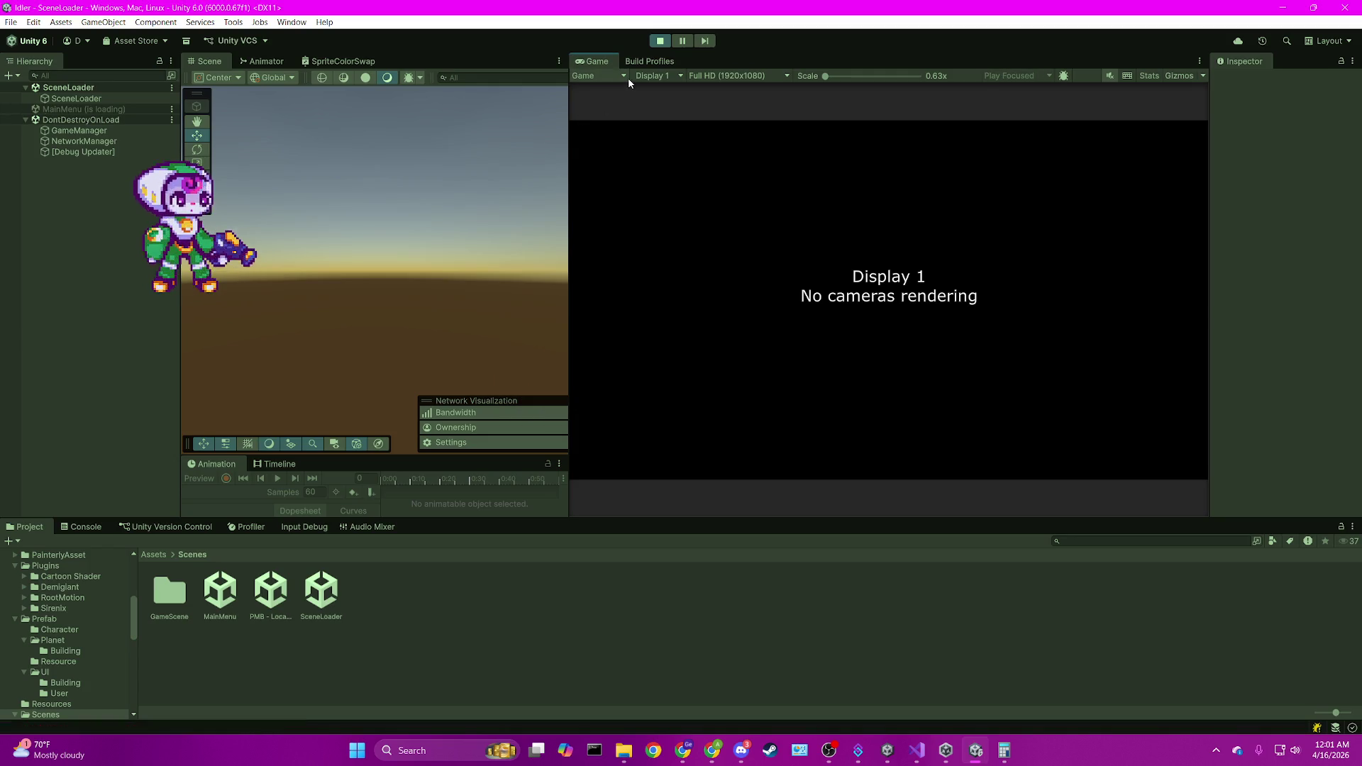
Exit Play mode and browse the Prefab folders in the Project window.
click(659, 40)
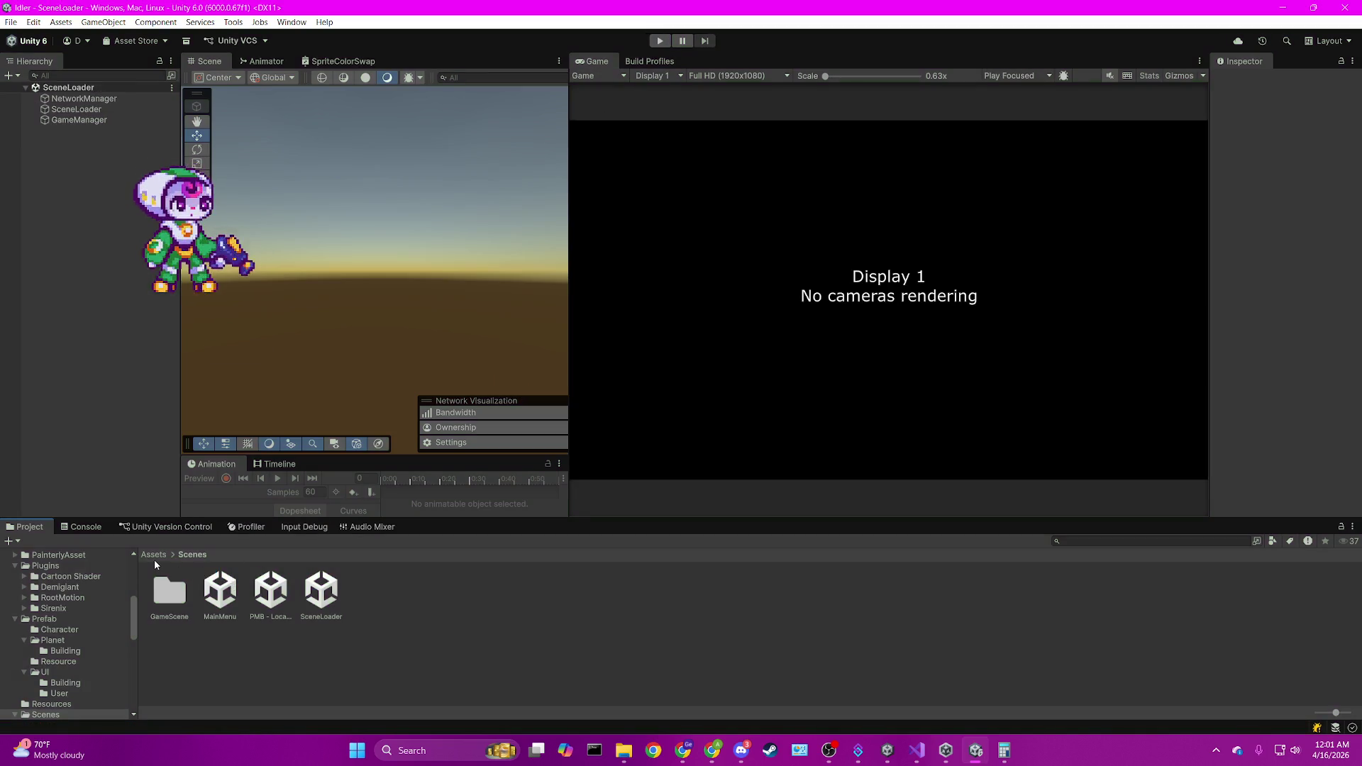
click(154, 554)
double_click(714, 602)
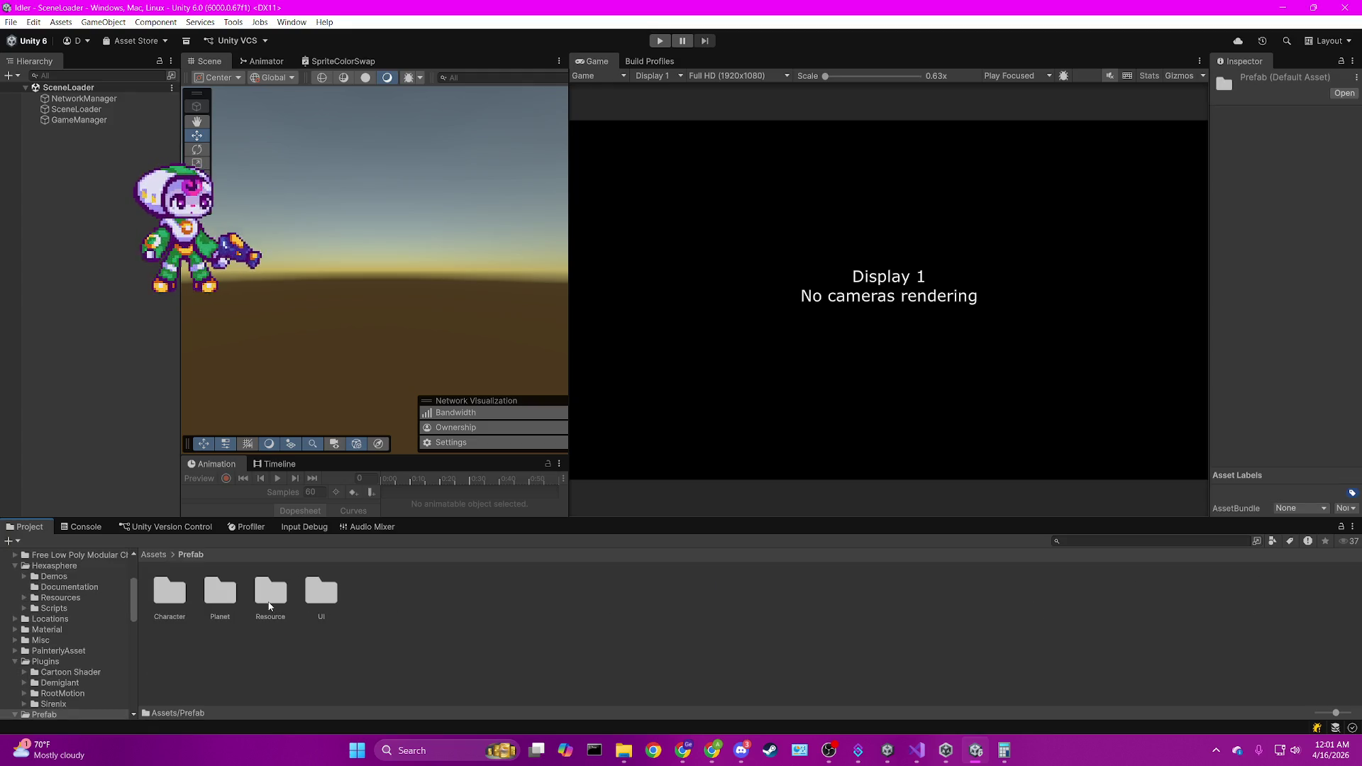
click(270, 592)
click(208, 595)
key(Left)
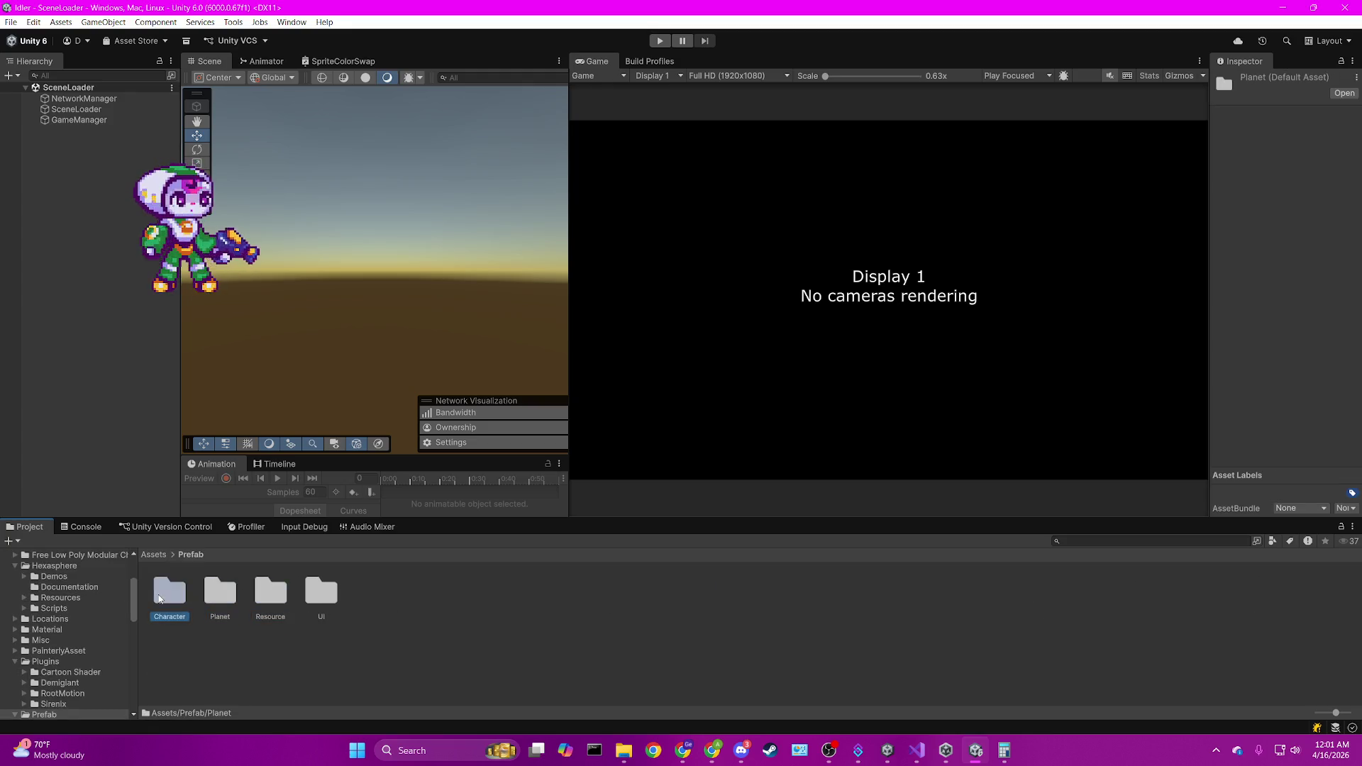
Open the GameScene scene from Assets/Scenes/GameScene.
click(154, 554)
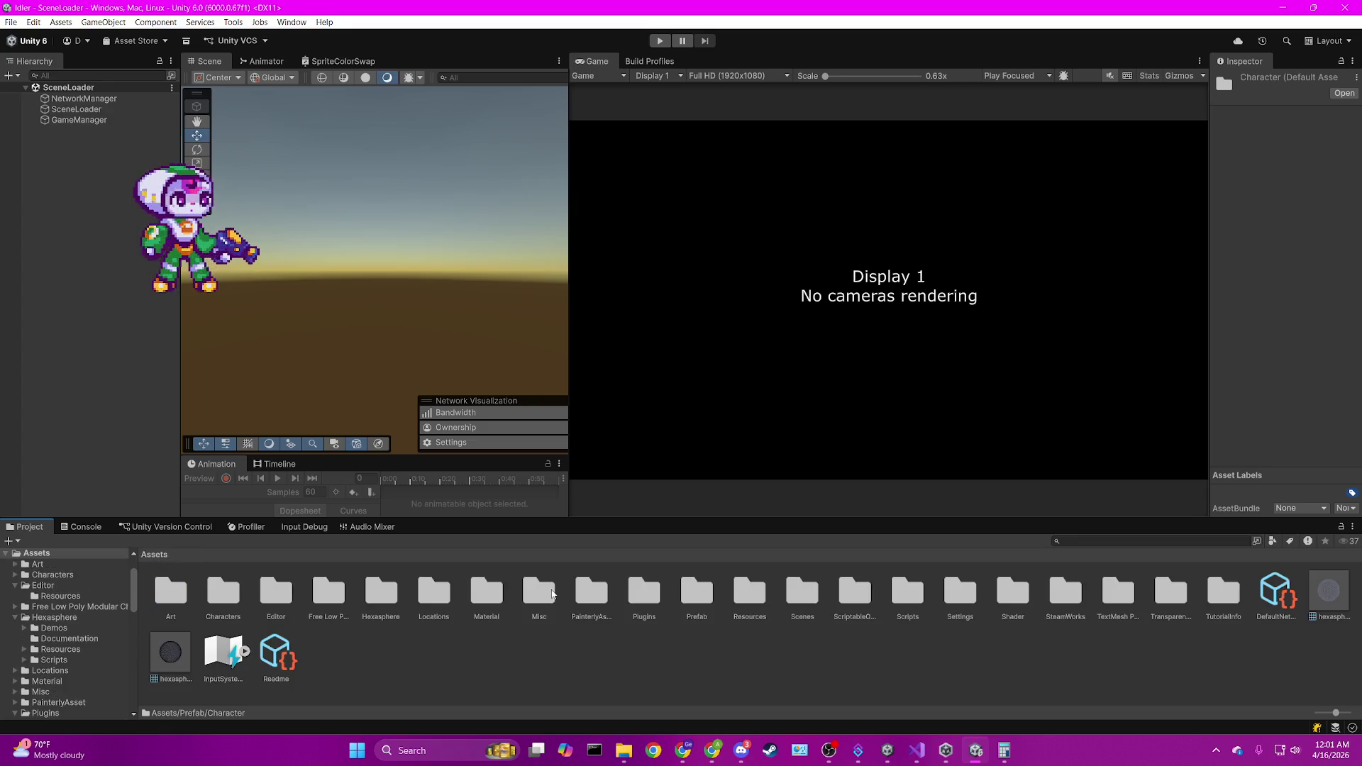
double_click(802, 590)
double_click(170, 591)
double_click(206, 593)
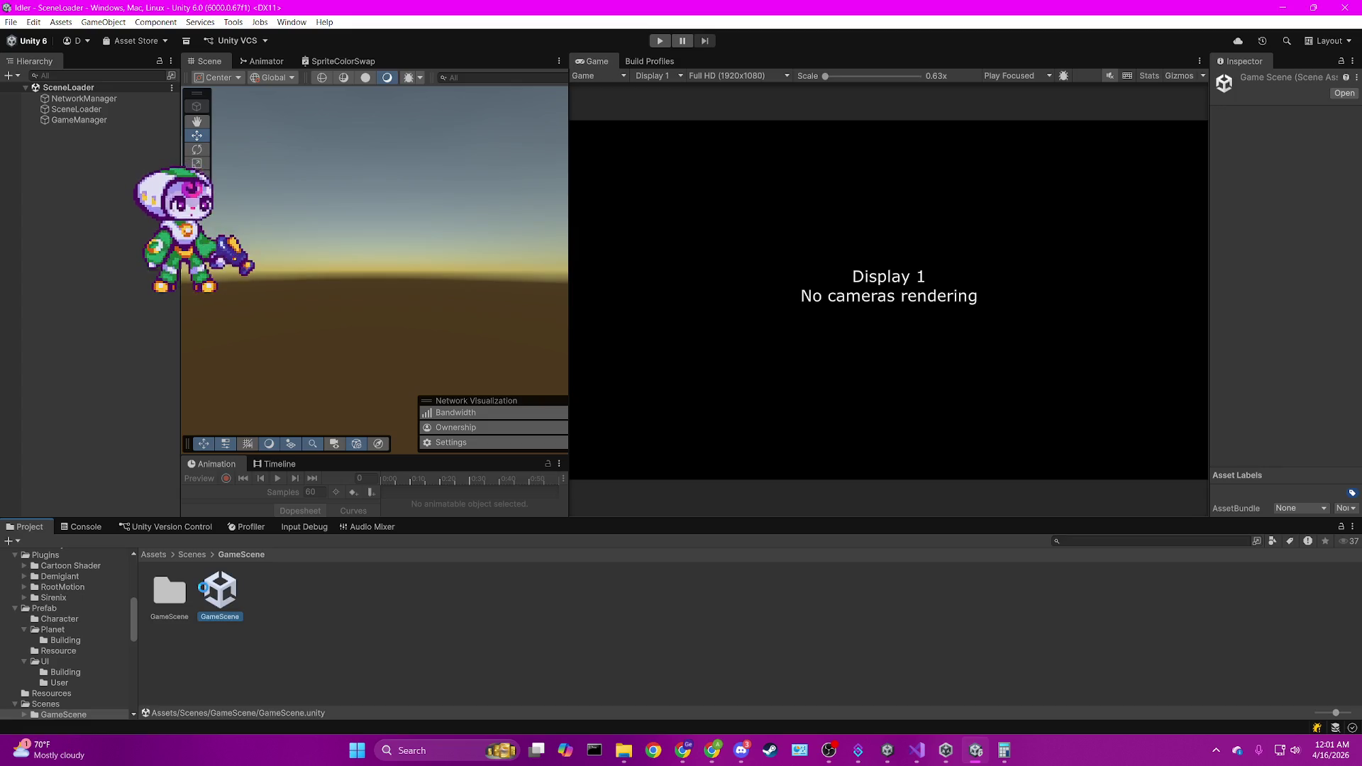
Select CurrentBuildingView and navigate the Project window into Assets/Prefab.
click(318, 282)
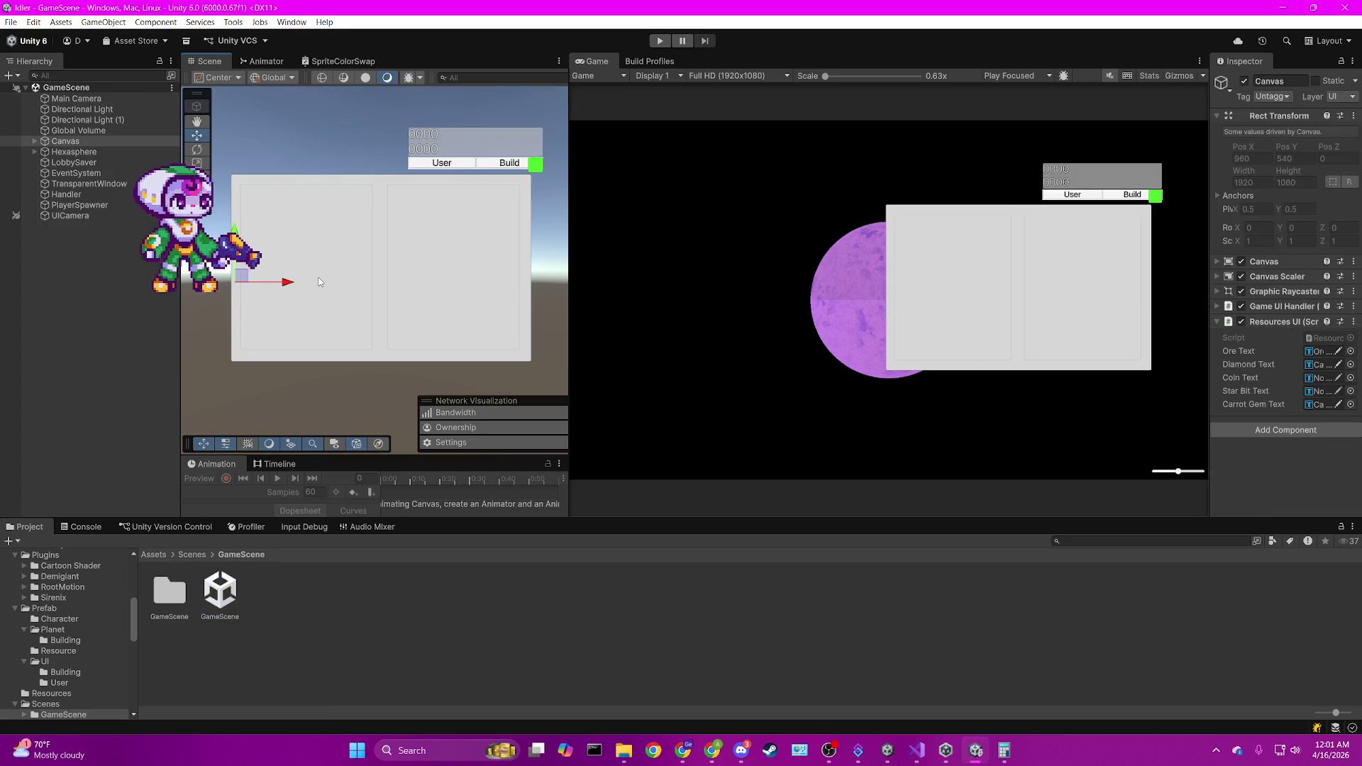
click(319, 281)
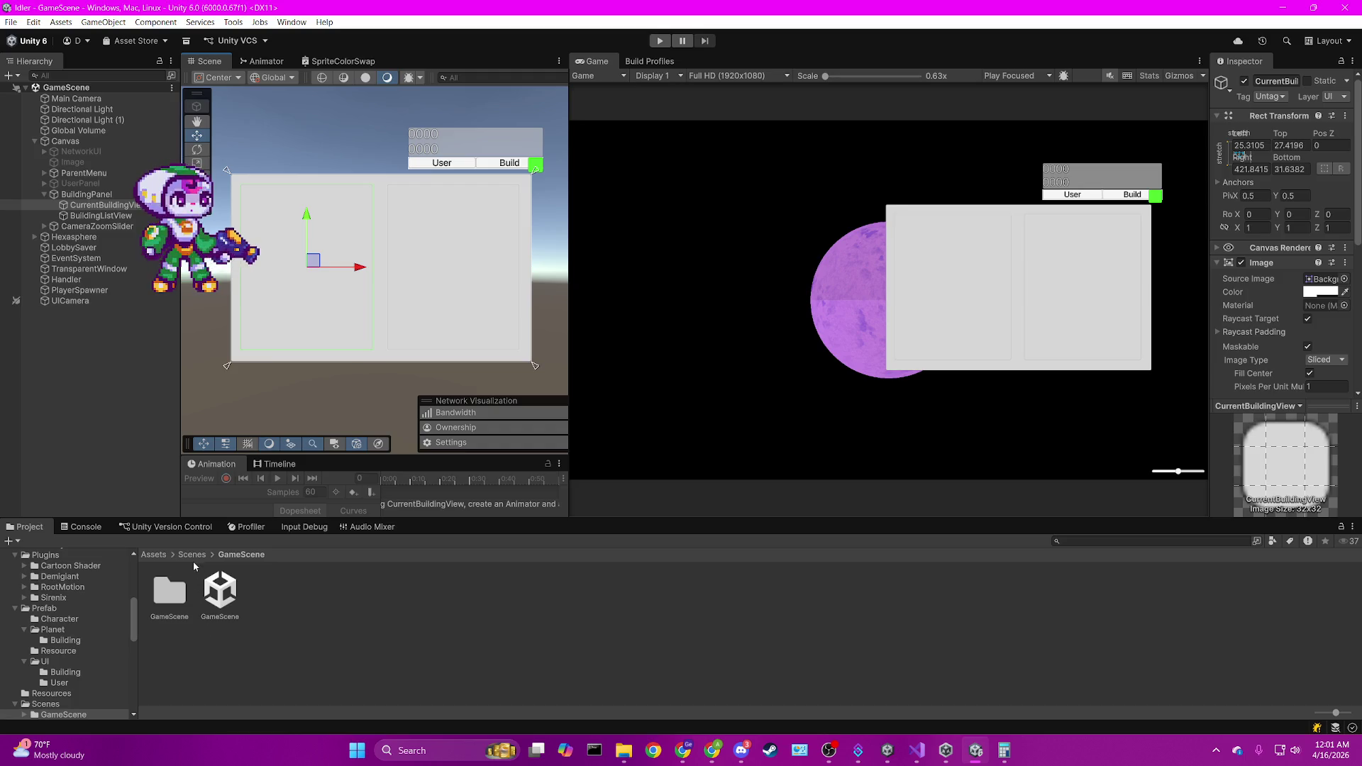
click(193, 556)
click(153, 555)
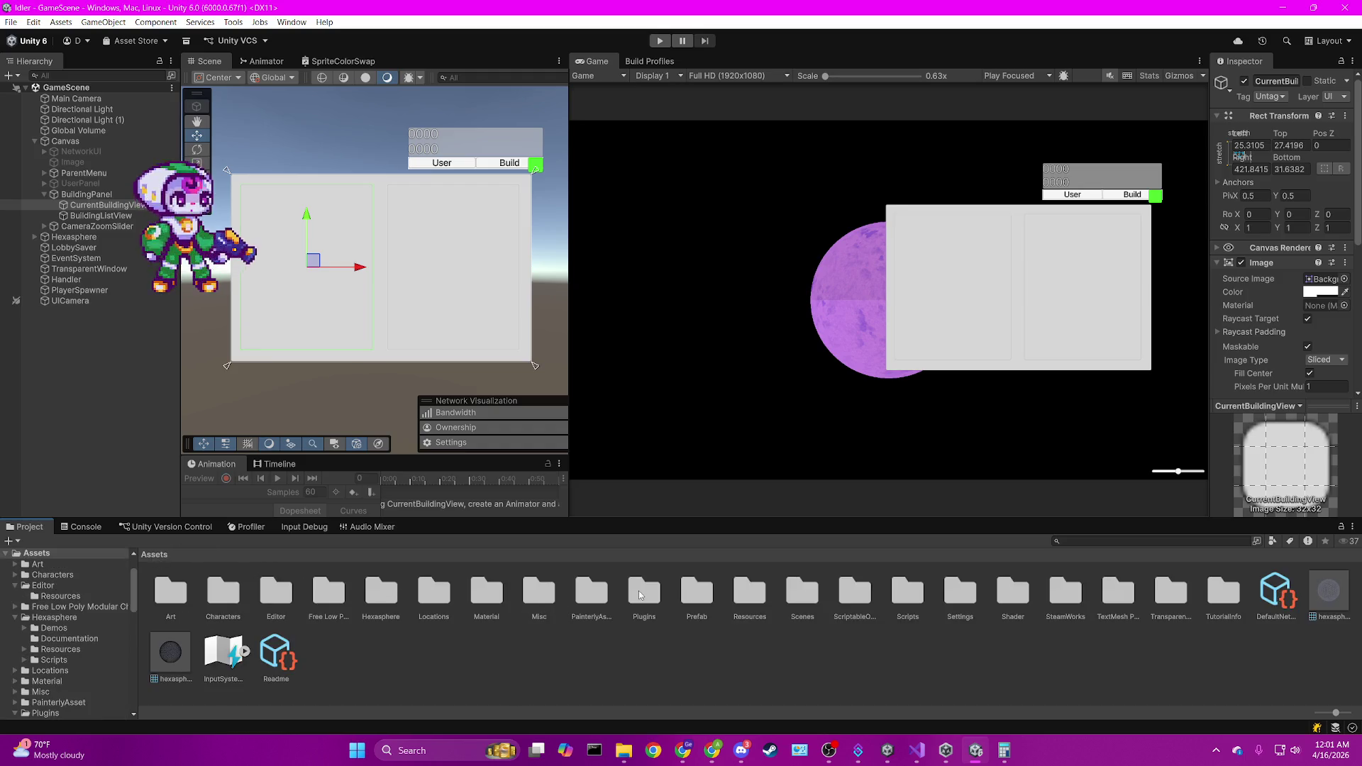
double_click(702, 591)
click(312, 600)
key(Left)
key(Left)
key(Left)
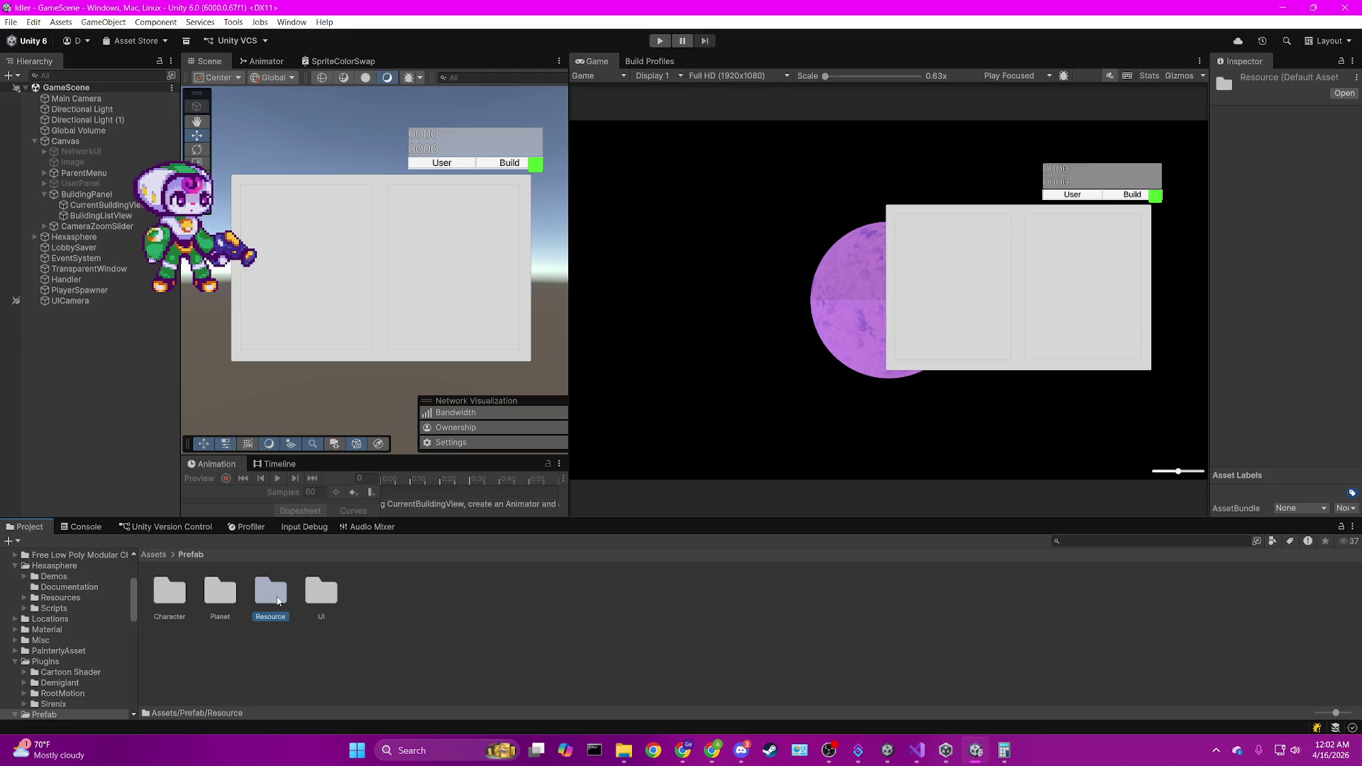
key(Right)
key(Right)
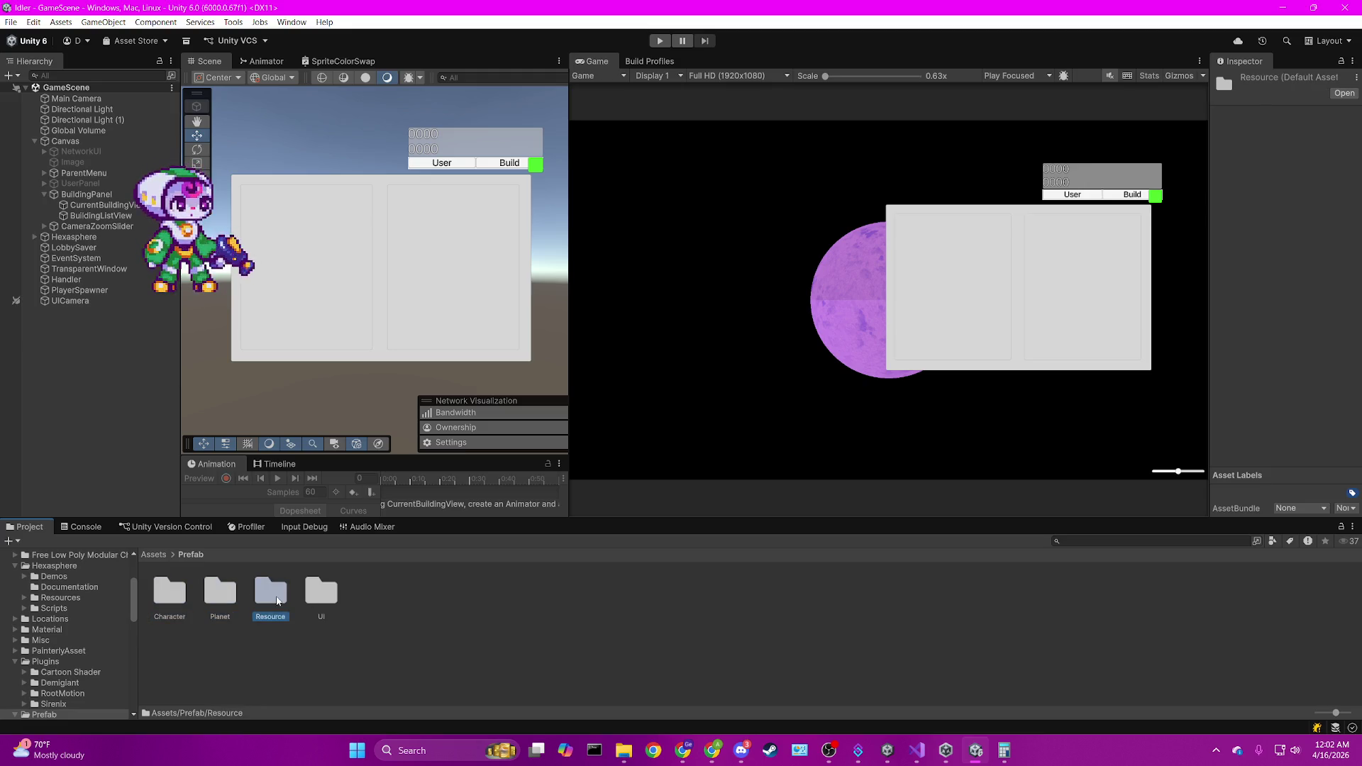
Drag BuildingUIObject from Prefab/UI/Building onto CurrentBuildingView in the Hierarchy.
double_click(312, 599)
key(Left)
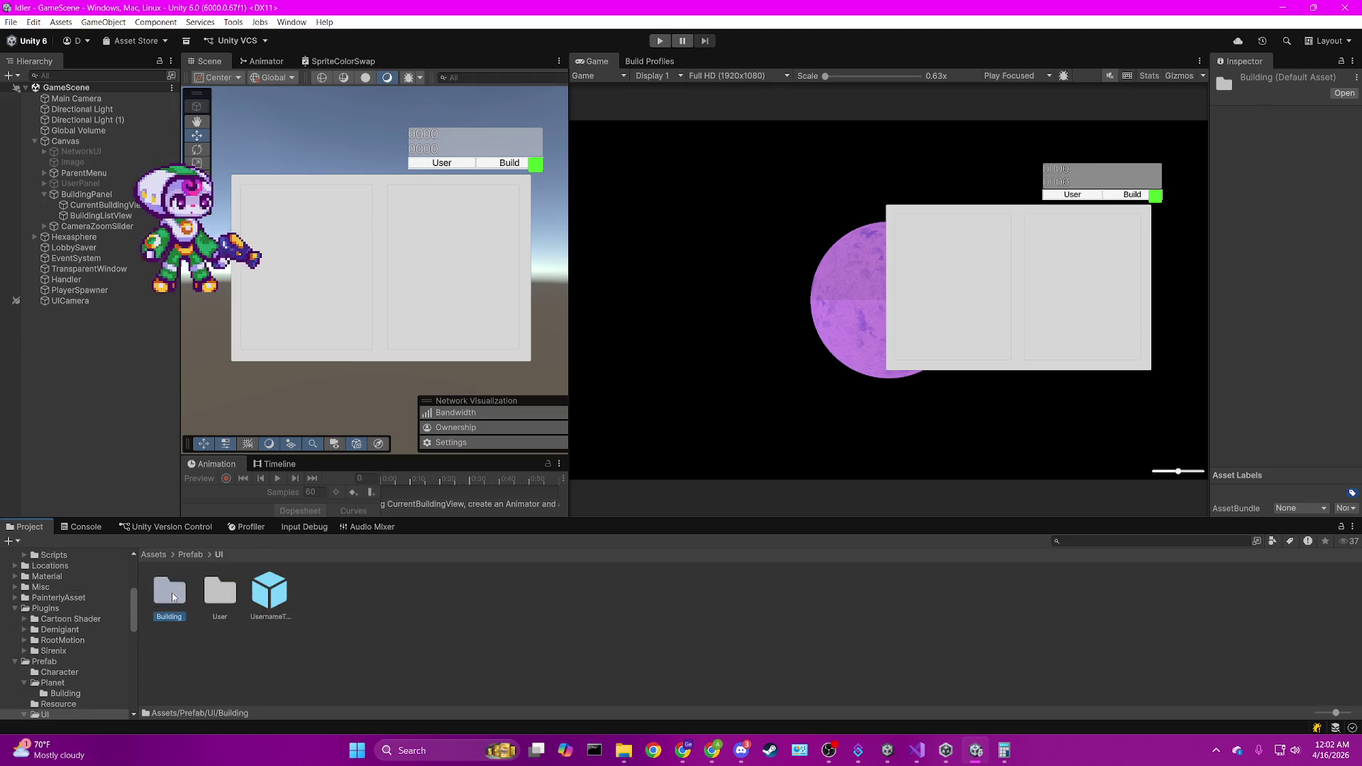
key(Return)
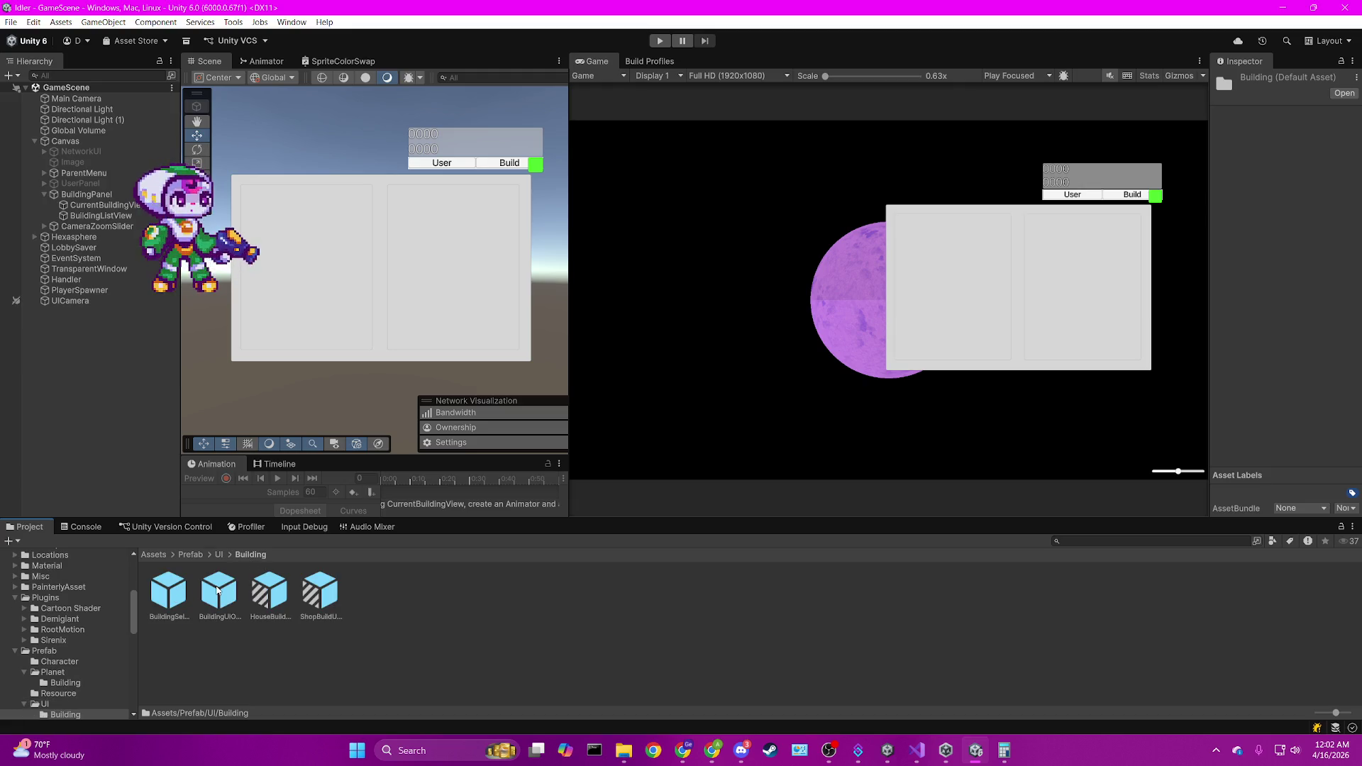
click(227, 596)
mouse_move(241, 597)
mouse_down()
mouse_move(156, 327)
mouse_move(106, 291)
mouse_move(102, 205)
mouse_up()
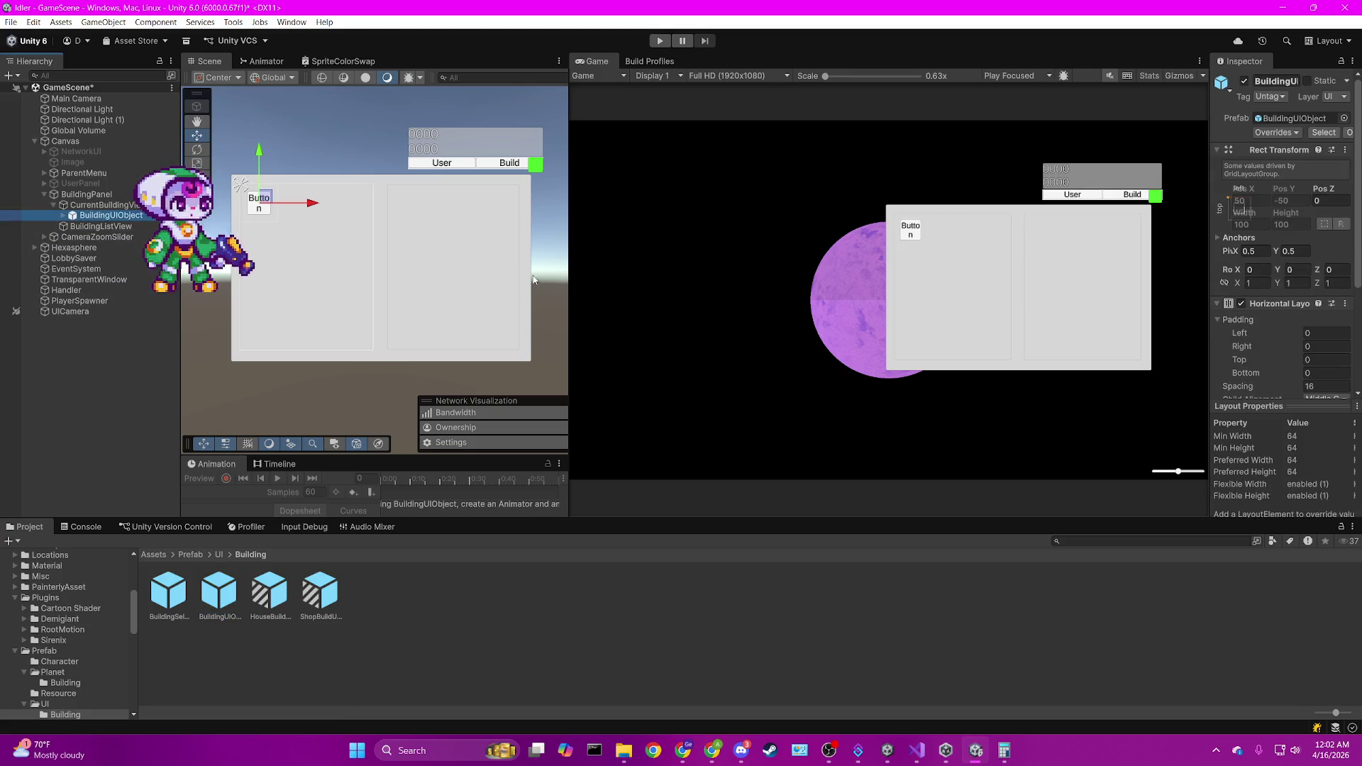
Anchor CurrentBuildingView middle-left and set its width and height to 360.
click(146, 206)
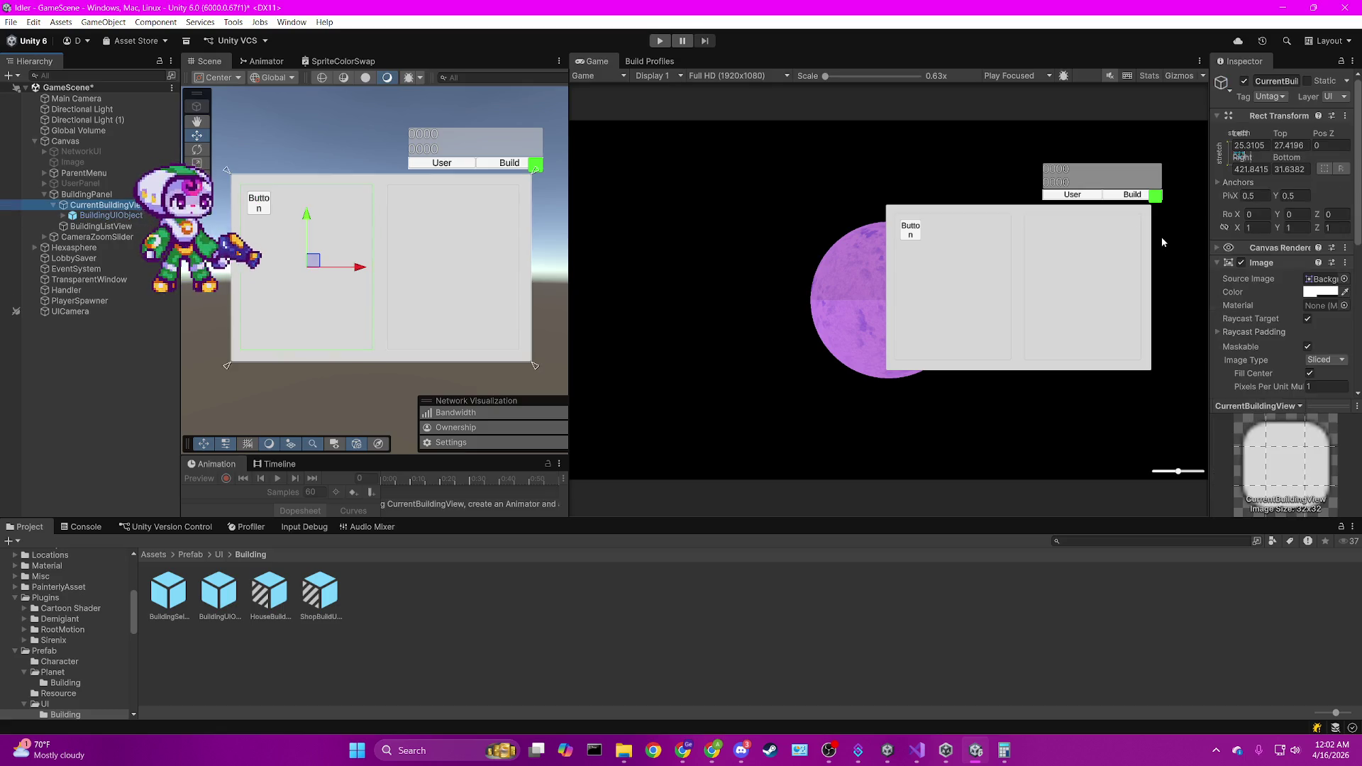
drag(1209, 230, 998, 237)
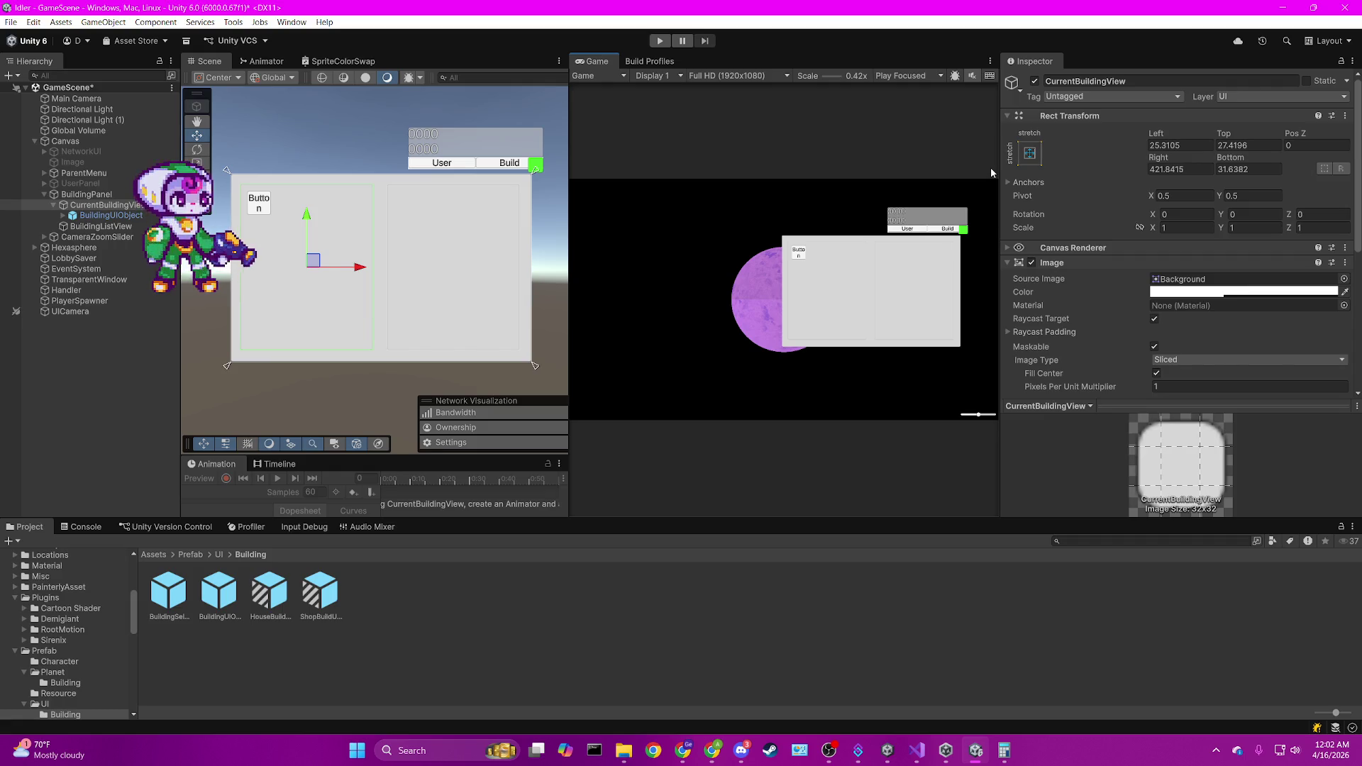
click(1030, 152)
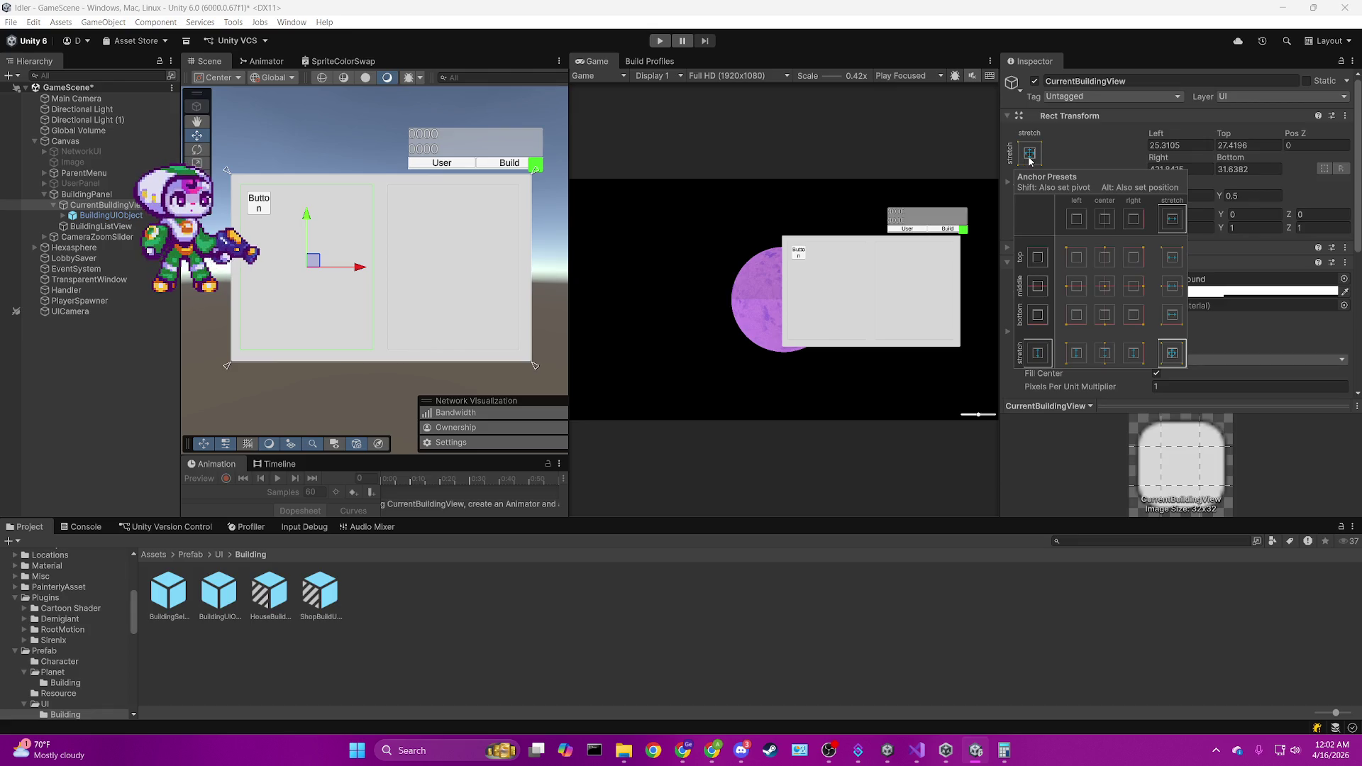
click(1078, 294)
click(1170, 169)
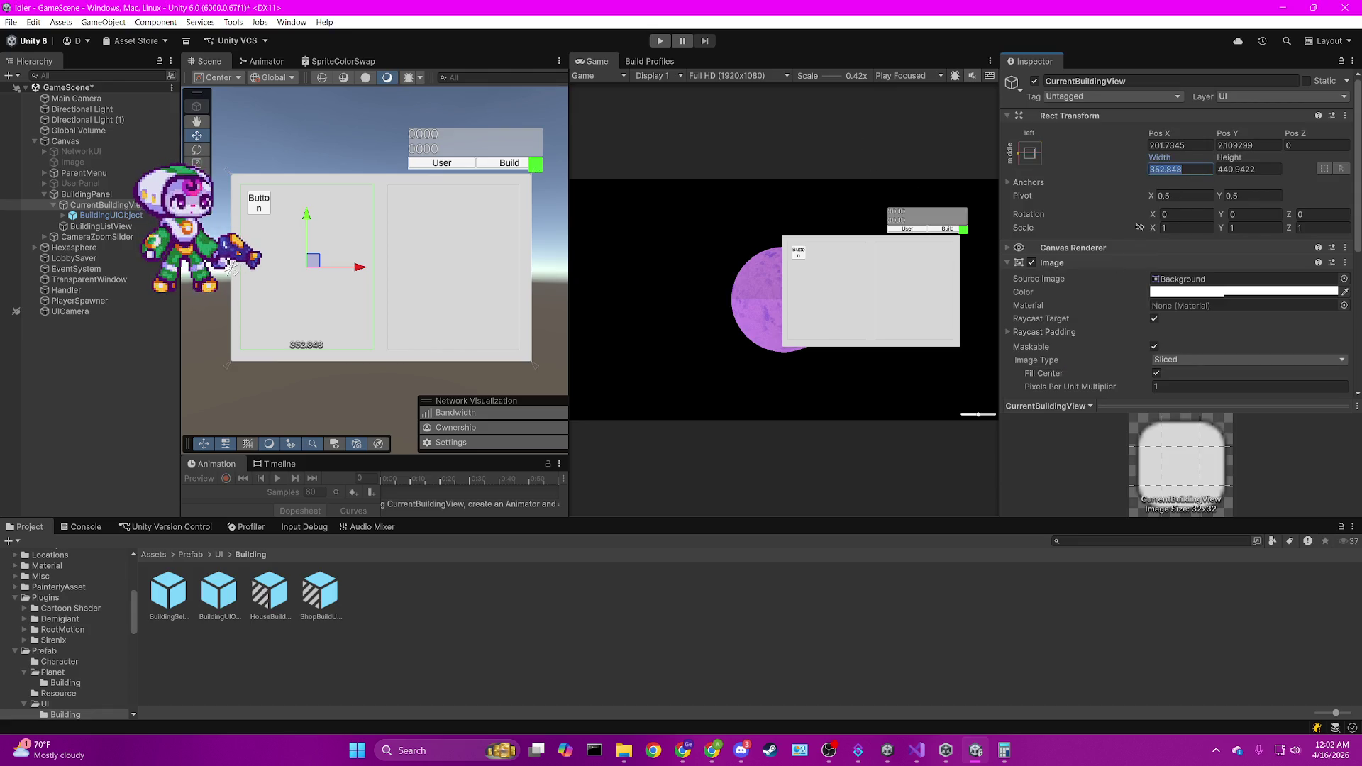
text(360)
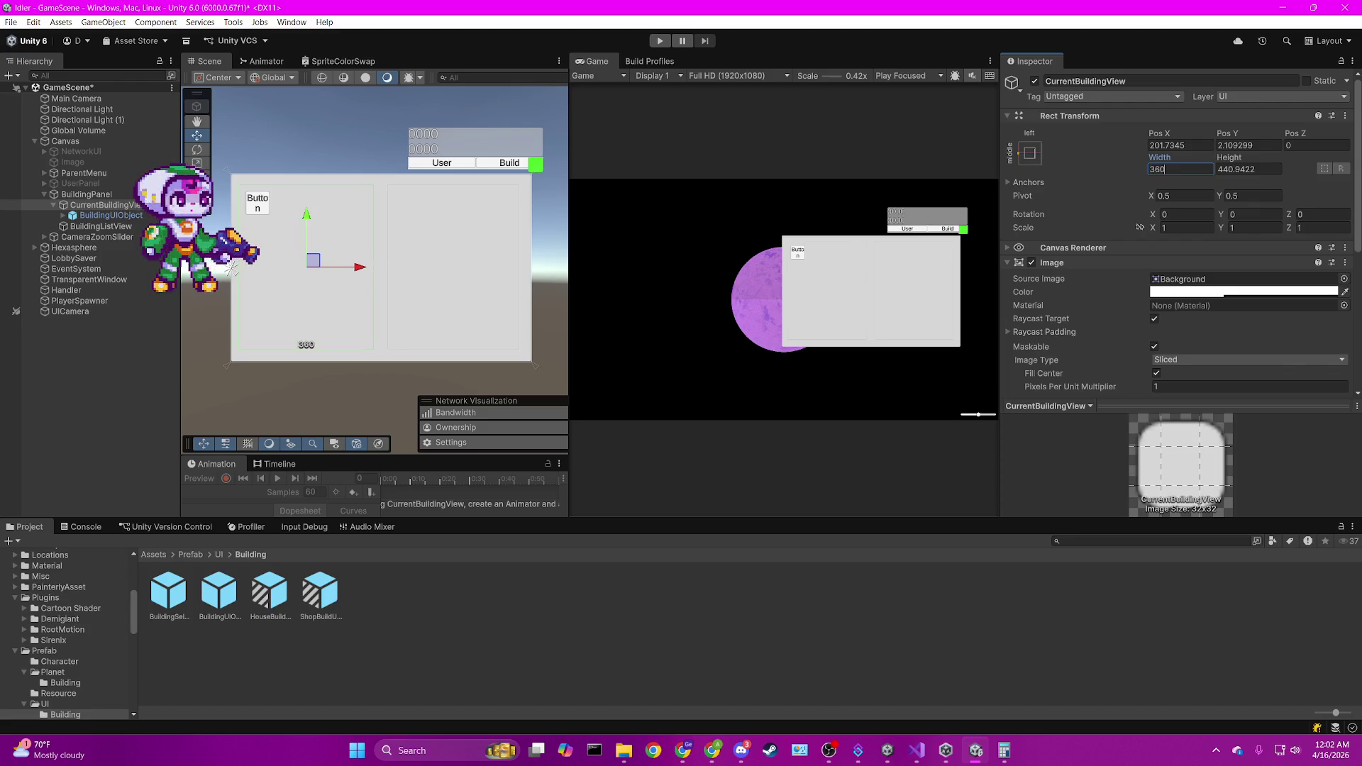
key(Tab)
text(360)
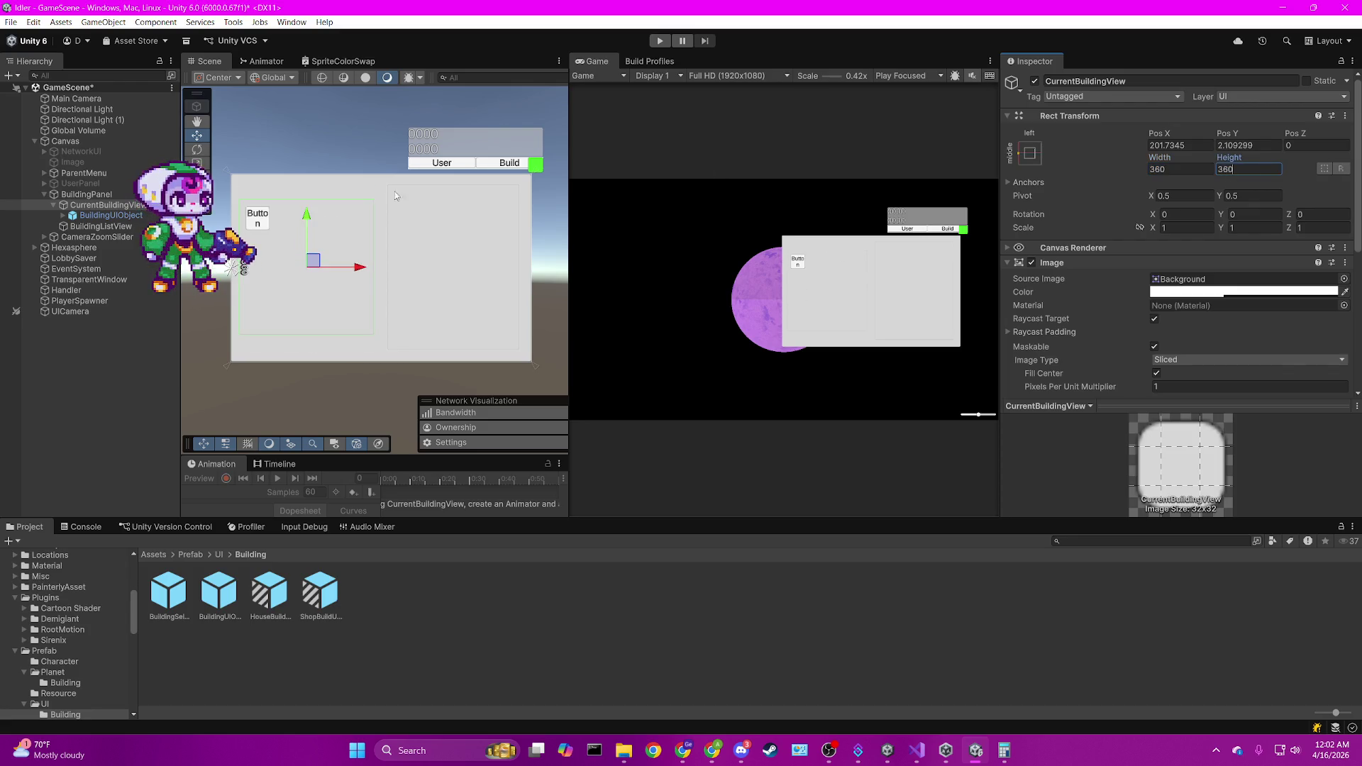
scroll(404, 254, up, 2)
drag(431, 253, 436, 254)
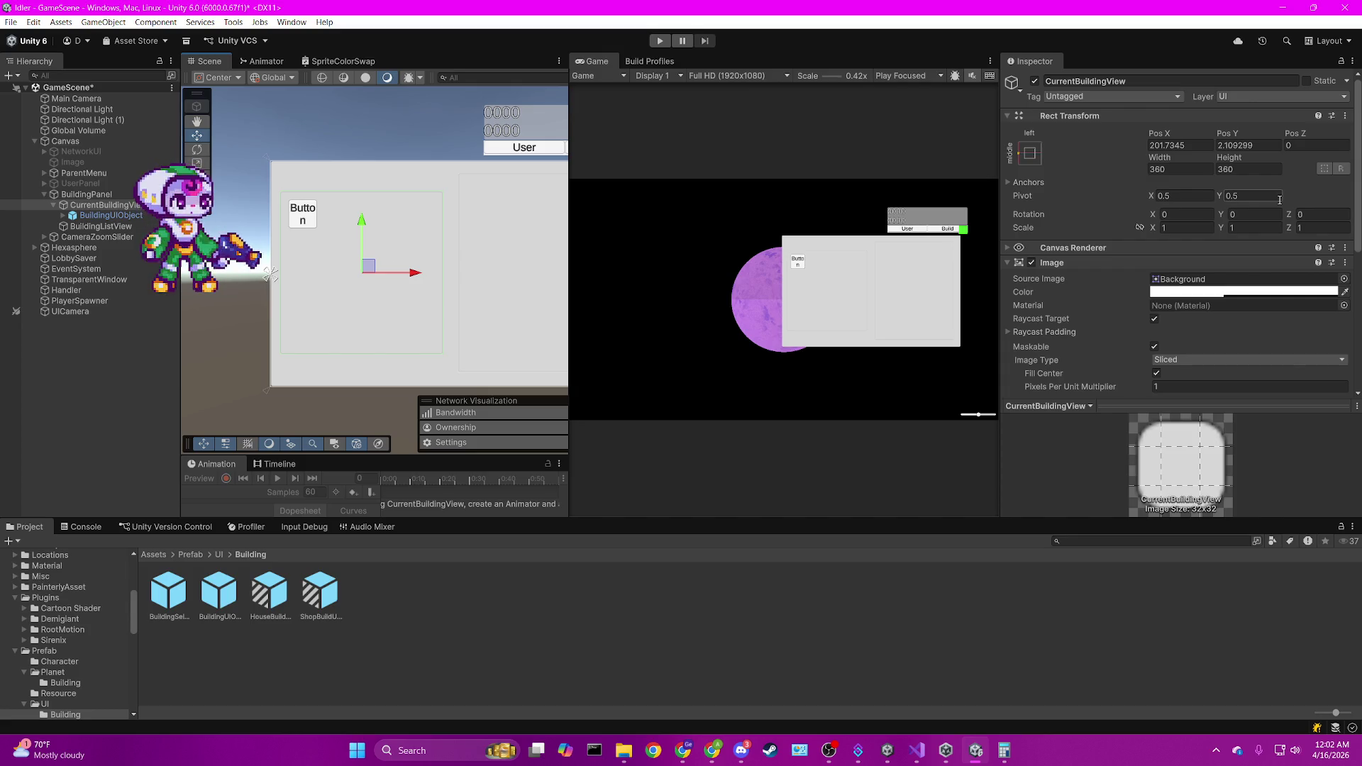
Change CurrentBuildingView's Rect Transform to width 300 and height 420.
click(1264, 170)
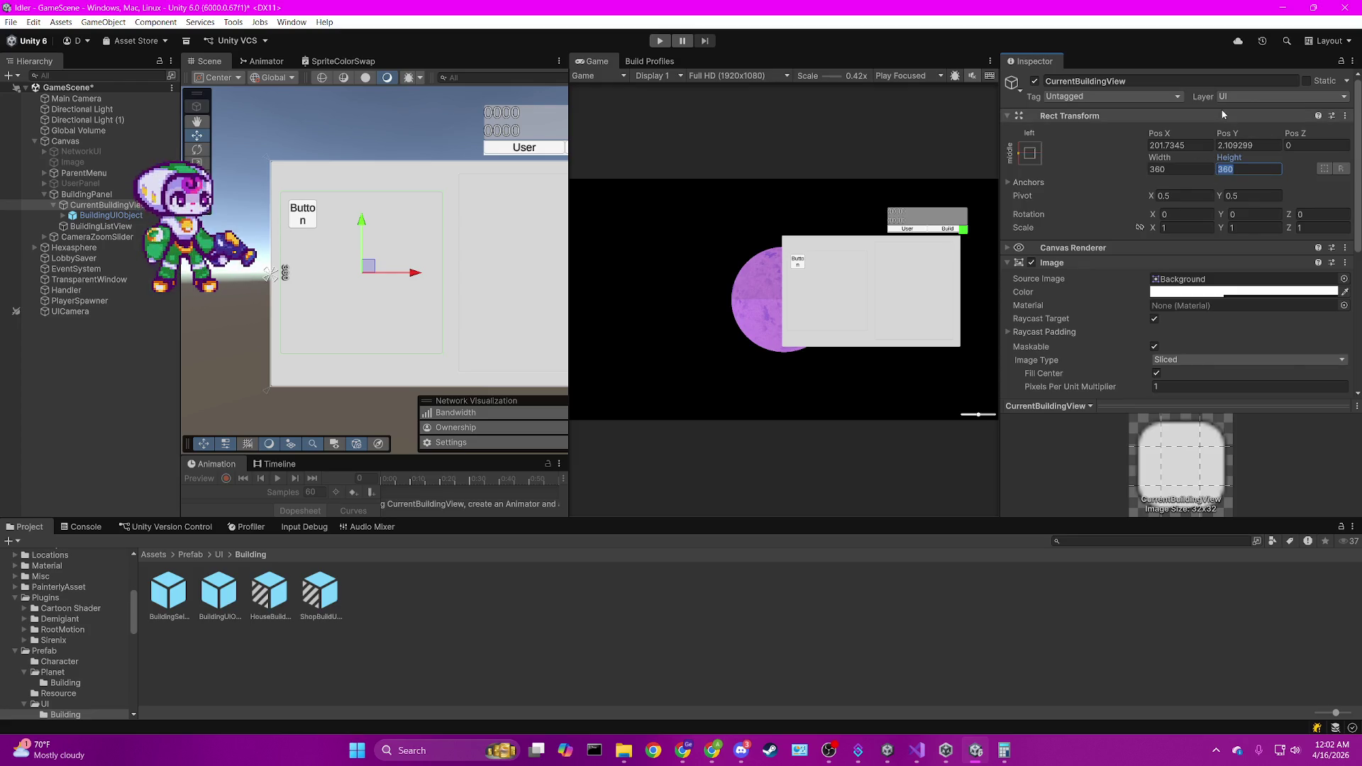
click(1177, 170)
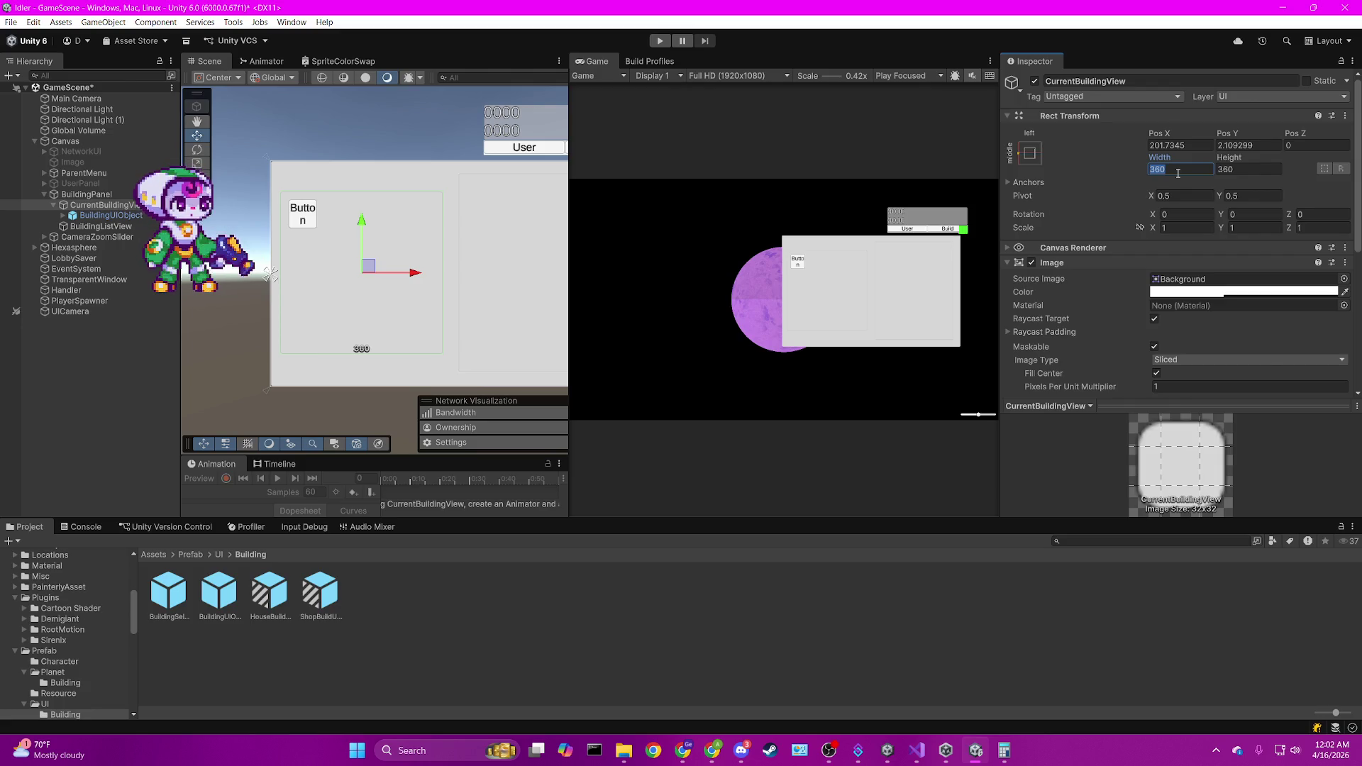
text(300)
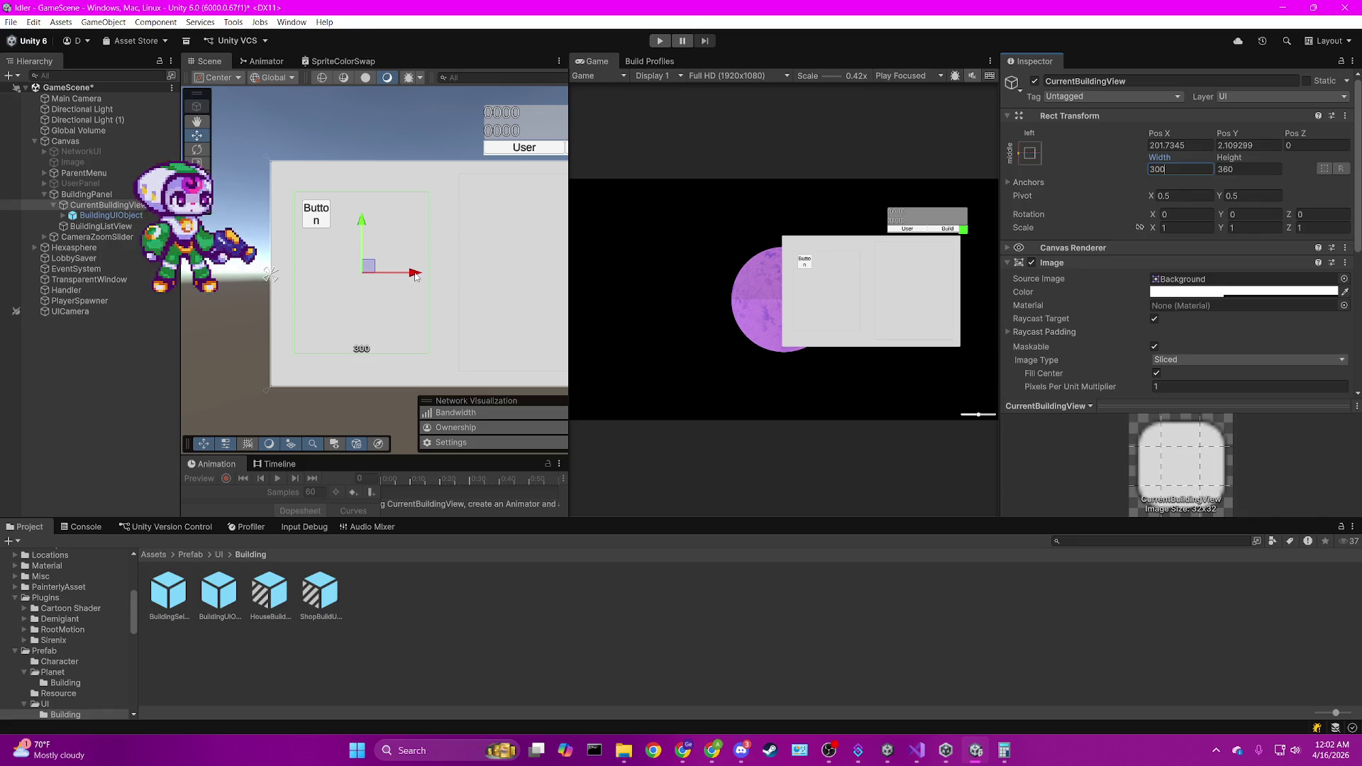
drag(415, 276, 400, 278)
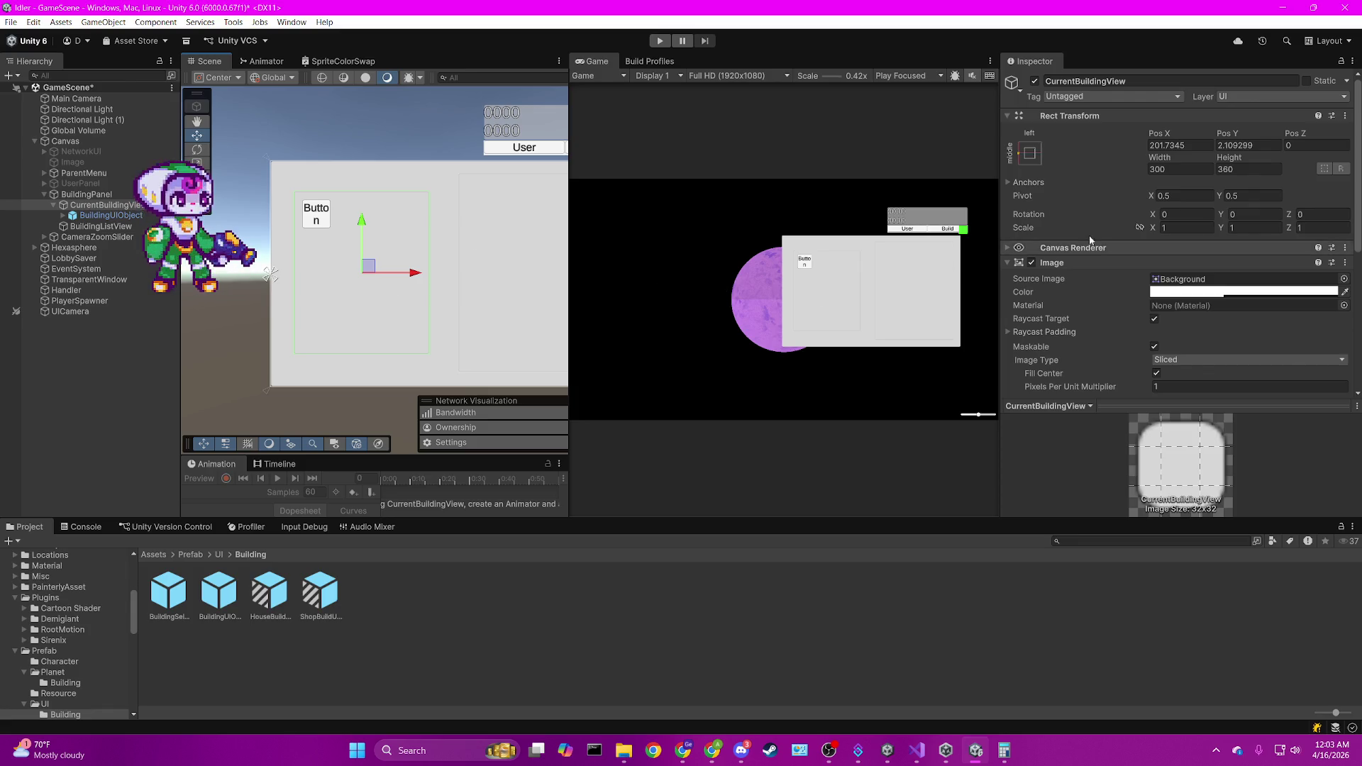
click(1245, 170)
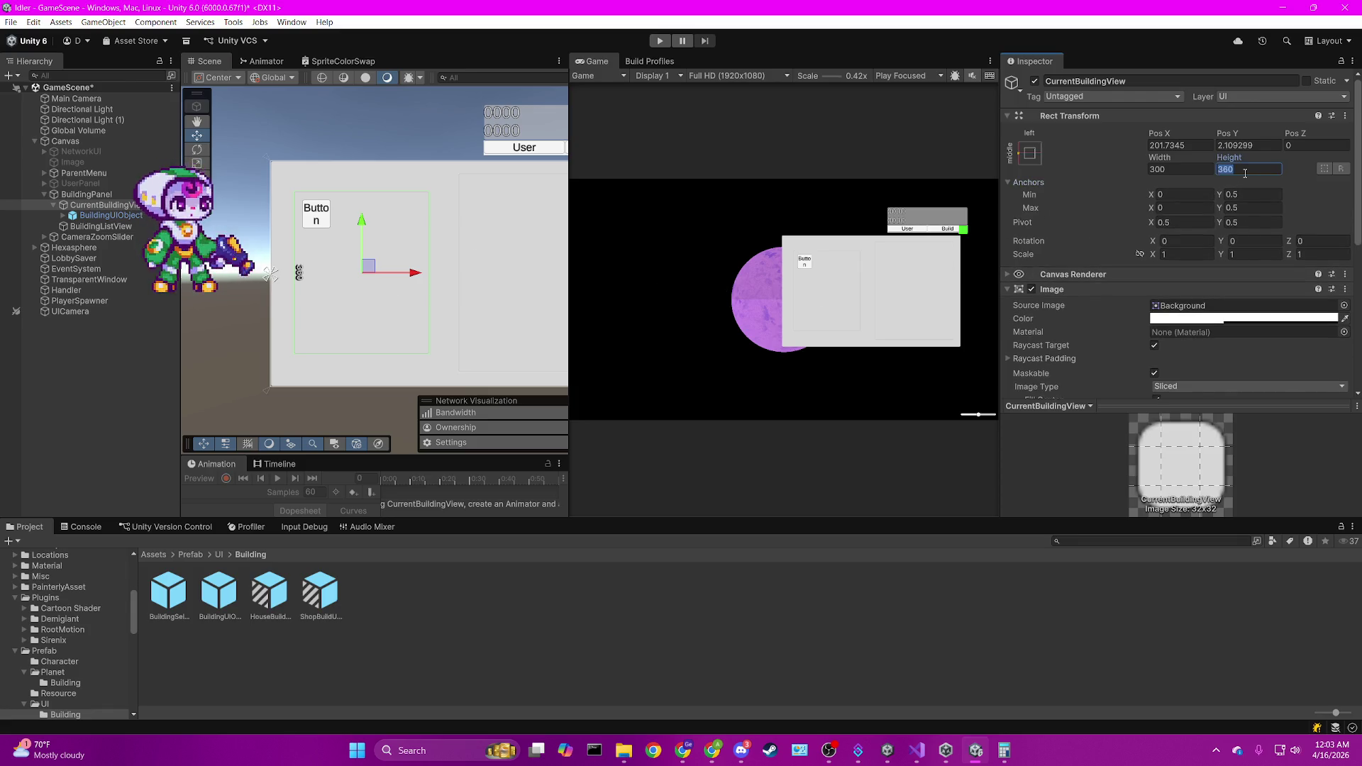
text(420)
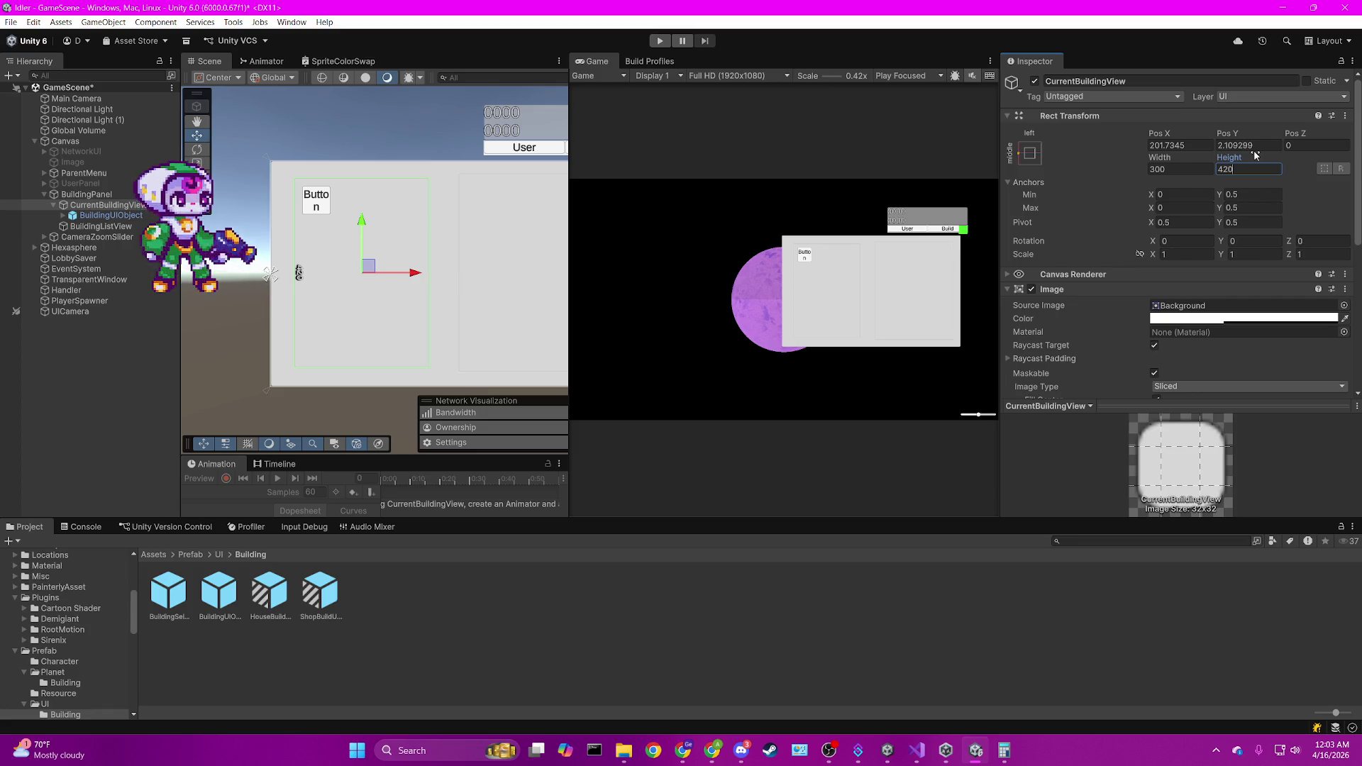
scroll(1222, 307, down, 3)
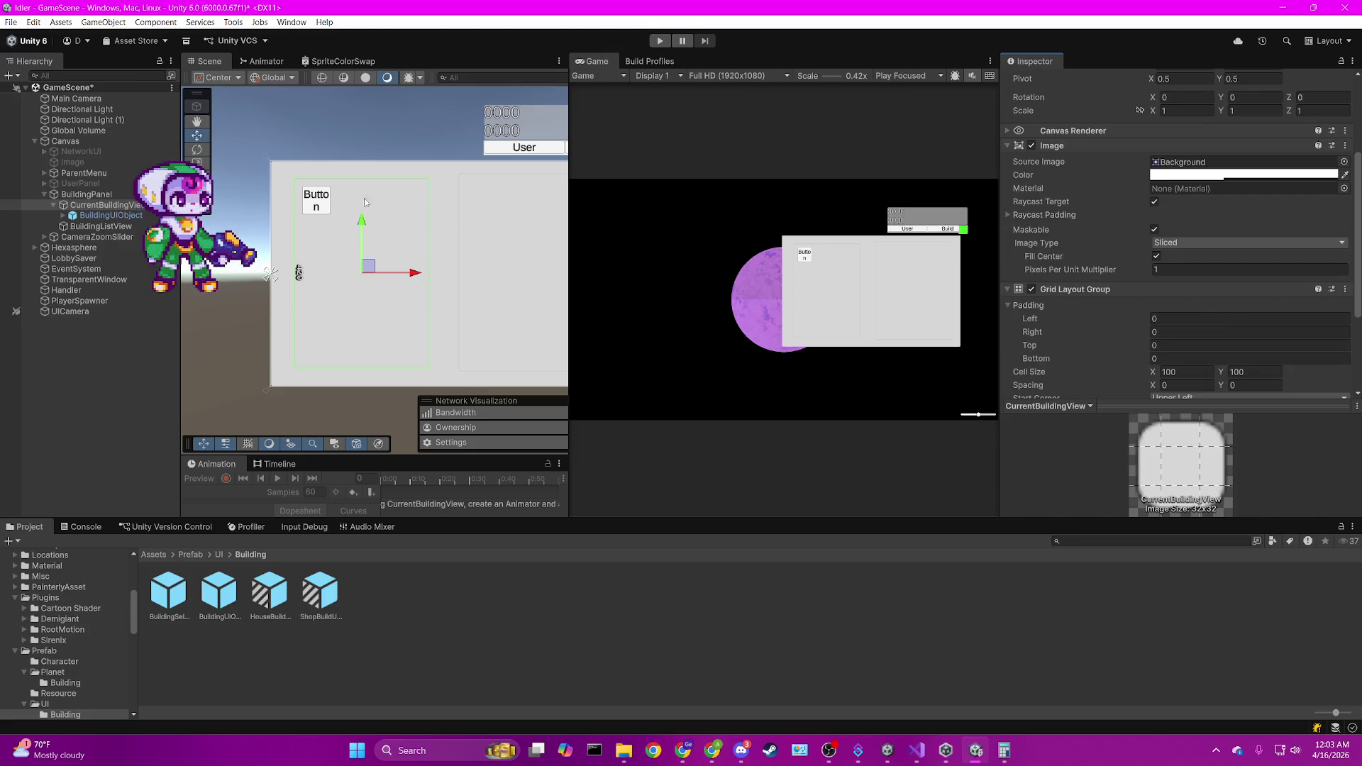
scroll(1252, 228, up, 3)
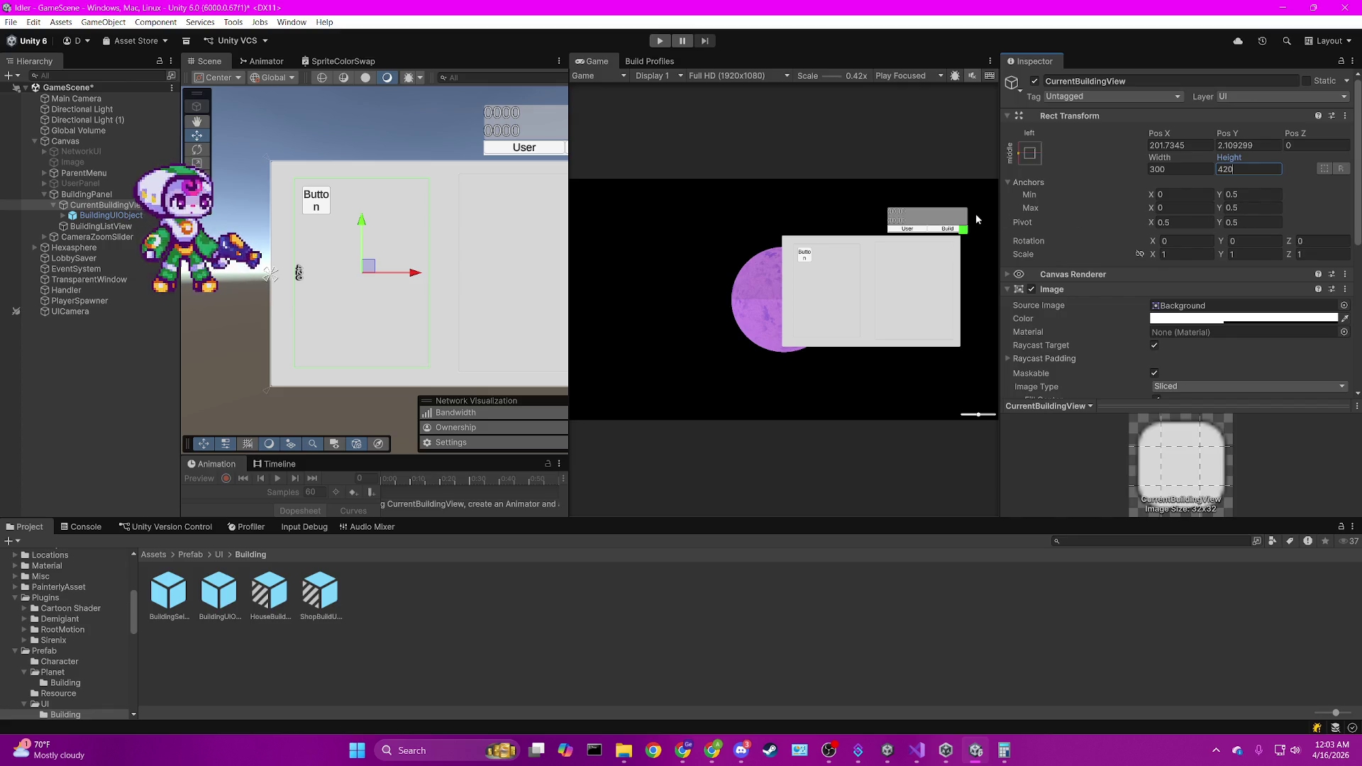
Commit the 420 height and scroll to CurrentBuildingView's Grid Layout Group settings.
key(Return)
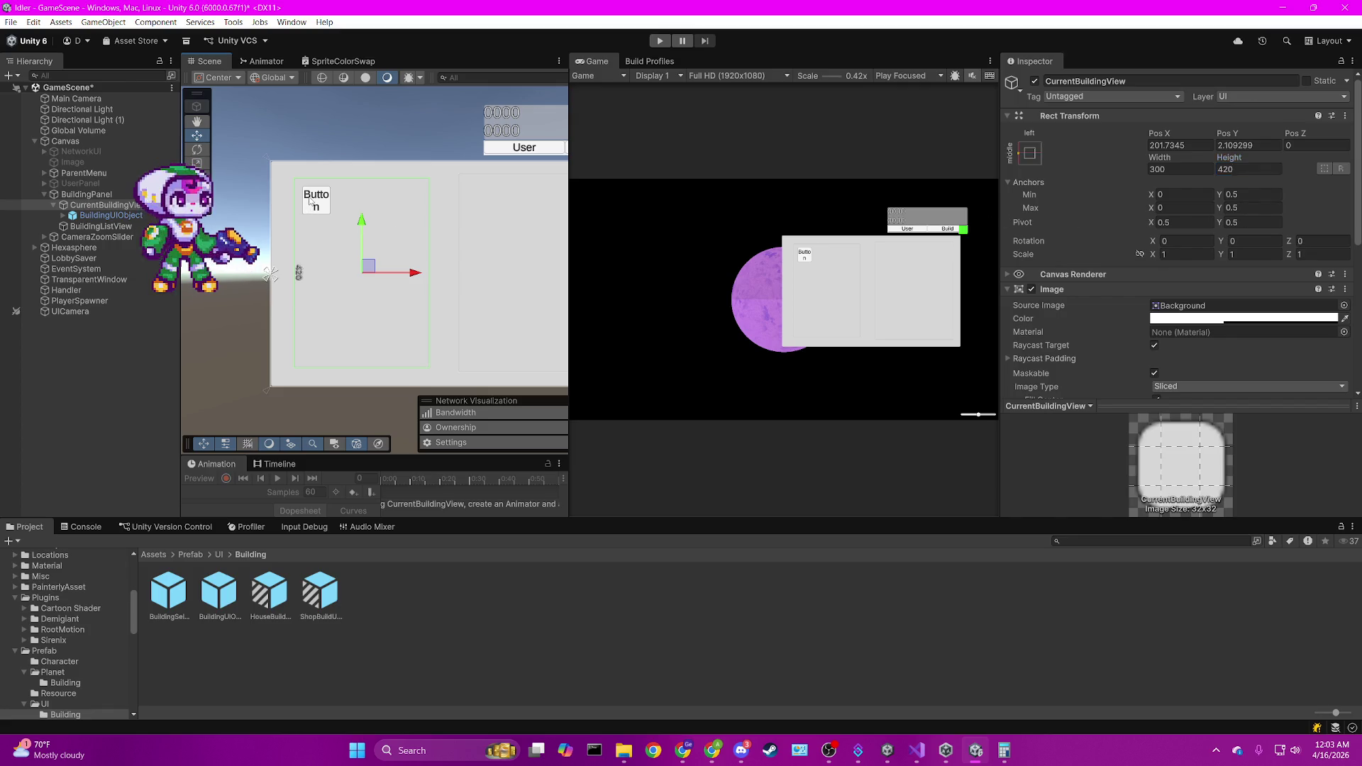
click(121, 216)
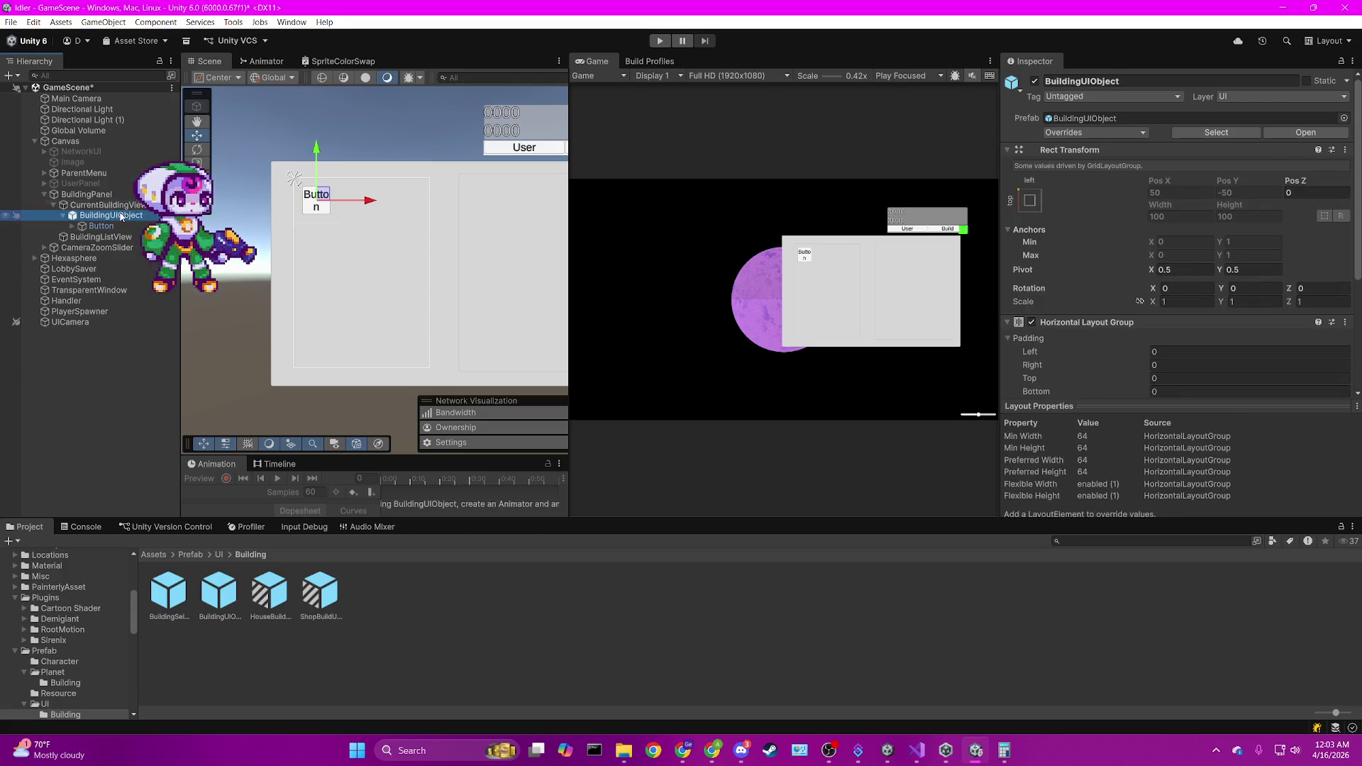
click(106, 205)
scroll(1309, 346, down, 3)
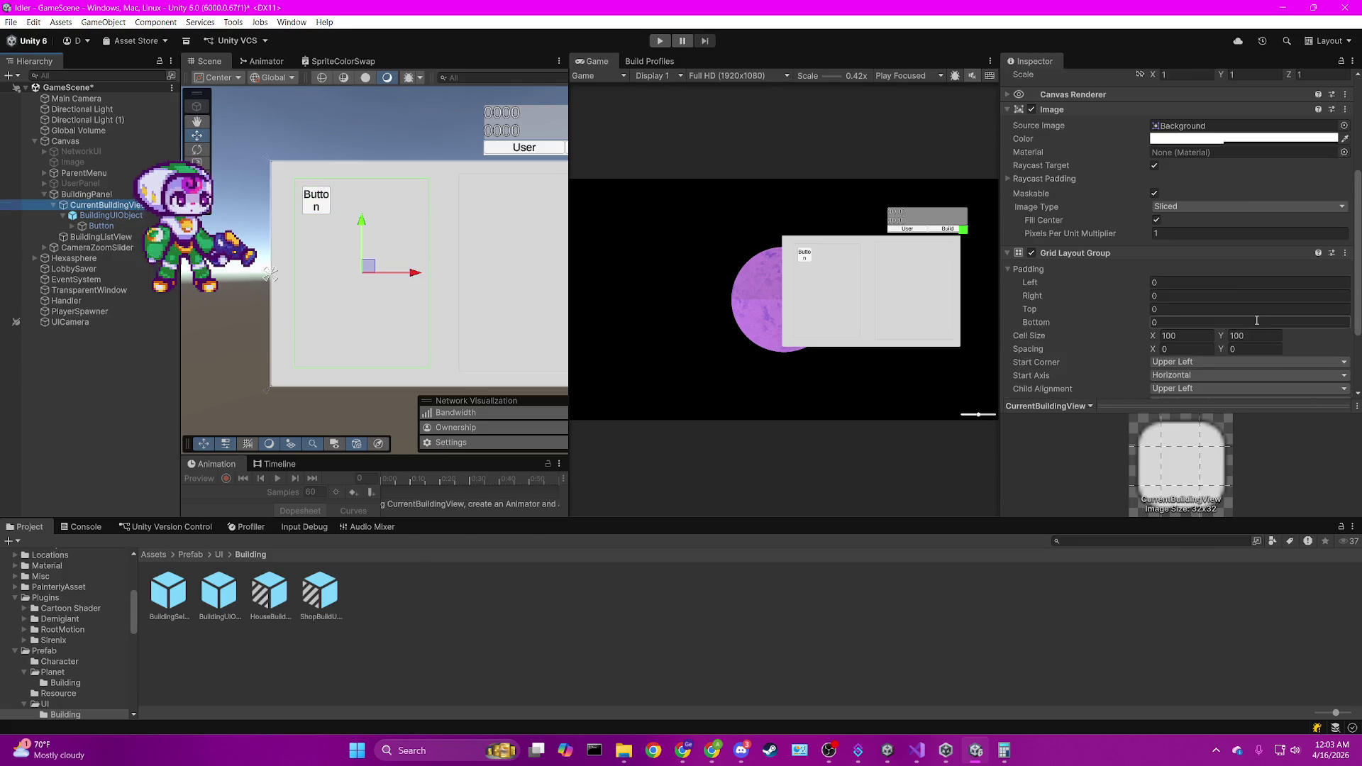
scroll(1256, 320, down, 2)
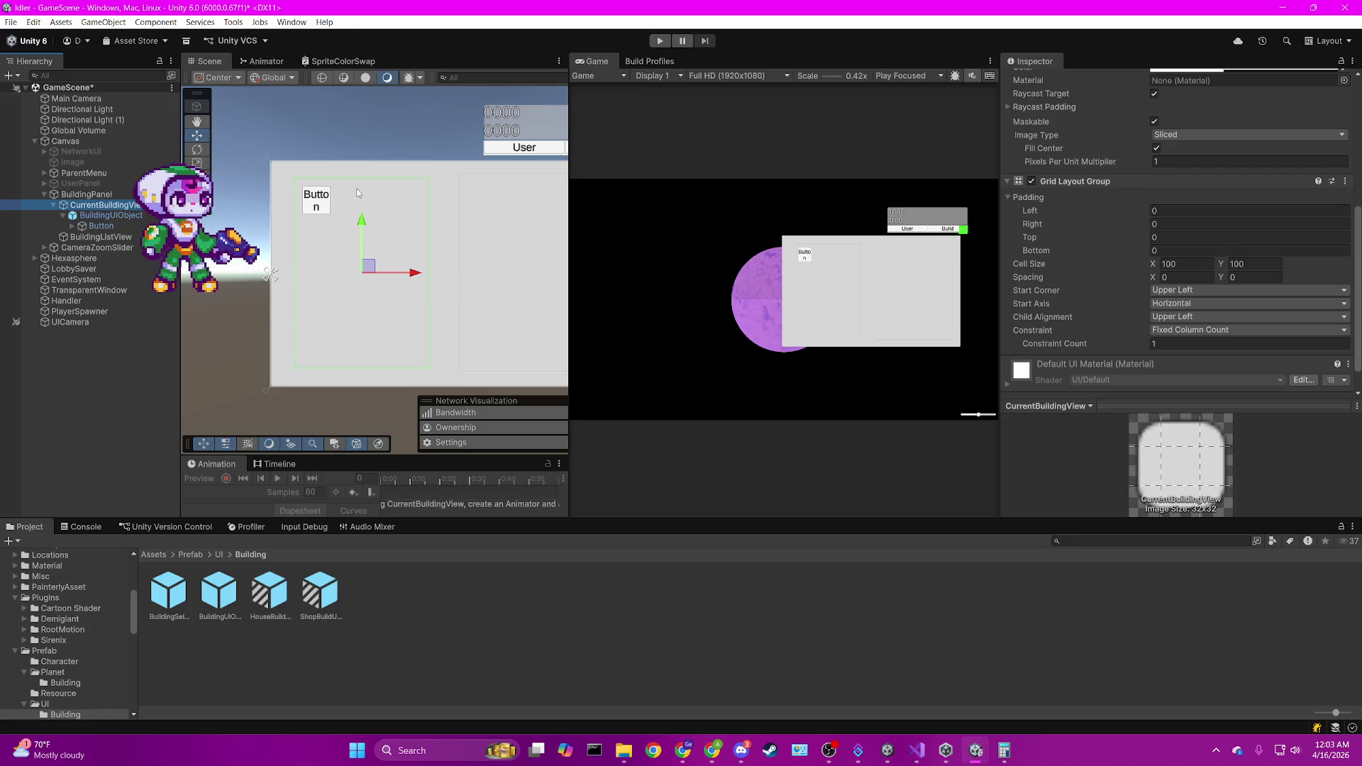
Review the grid's Start Corner options, keeping Upper Left, then select BuildingUIObject.
click(312, 207)
click(429, 281)
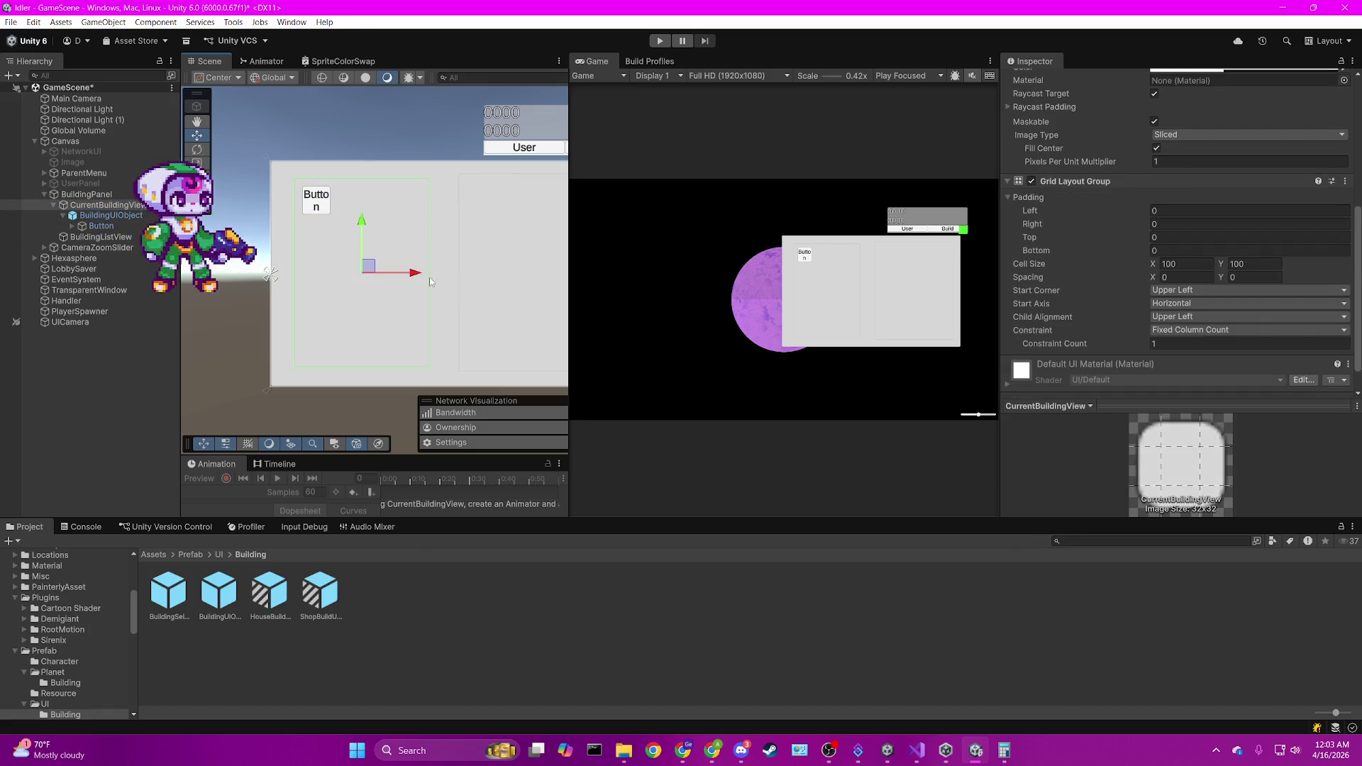
click(1201, 289)
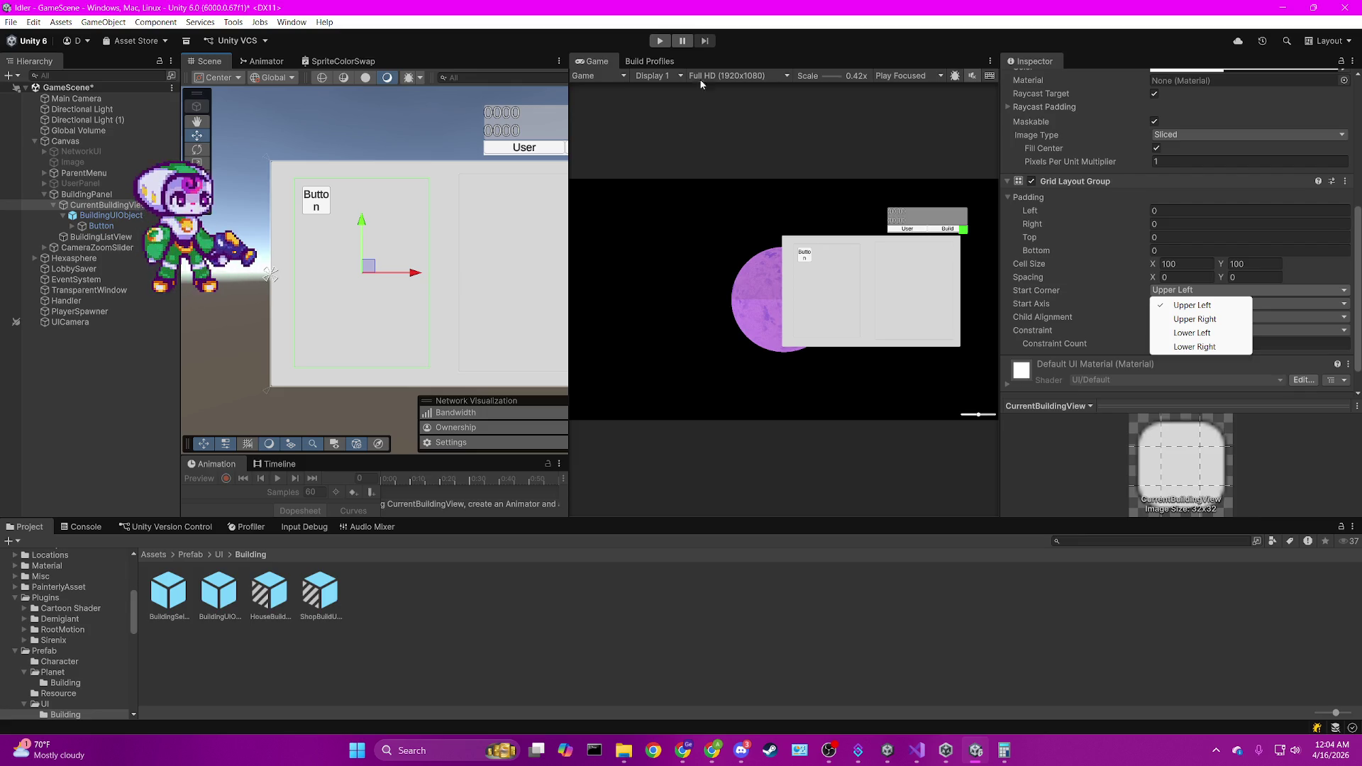
click(117, 217)
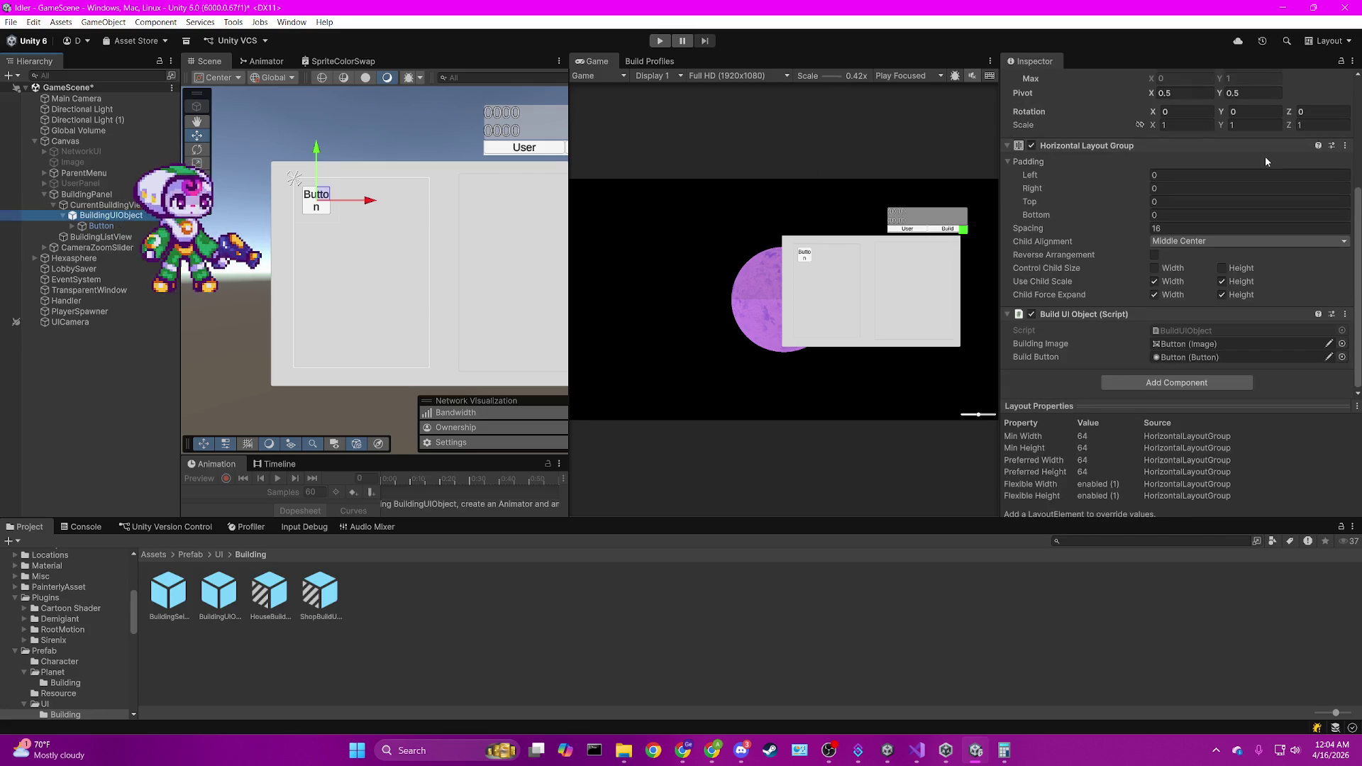
scroll(1265, 157, up, 3)
scroll(1256, 244, down, 2)
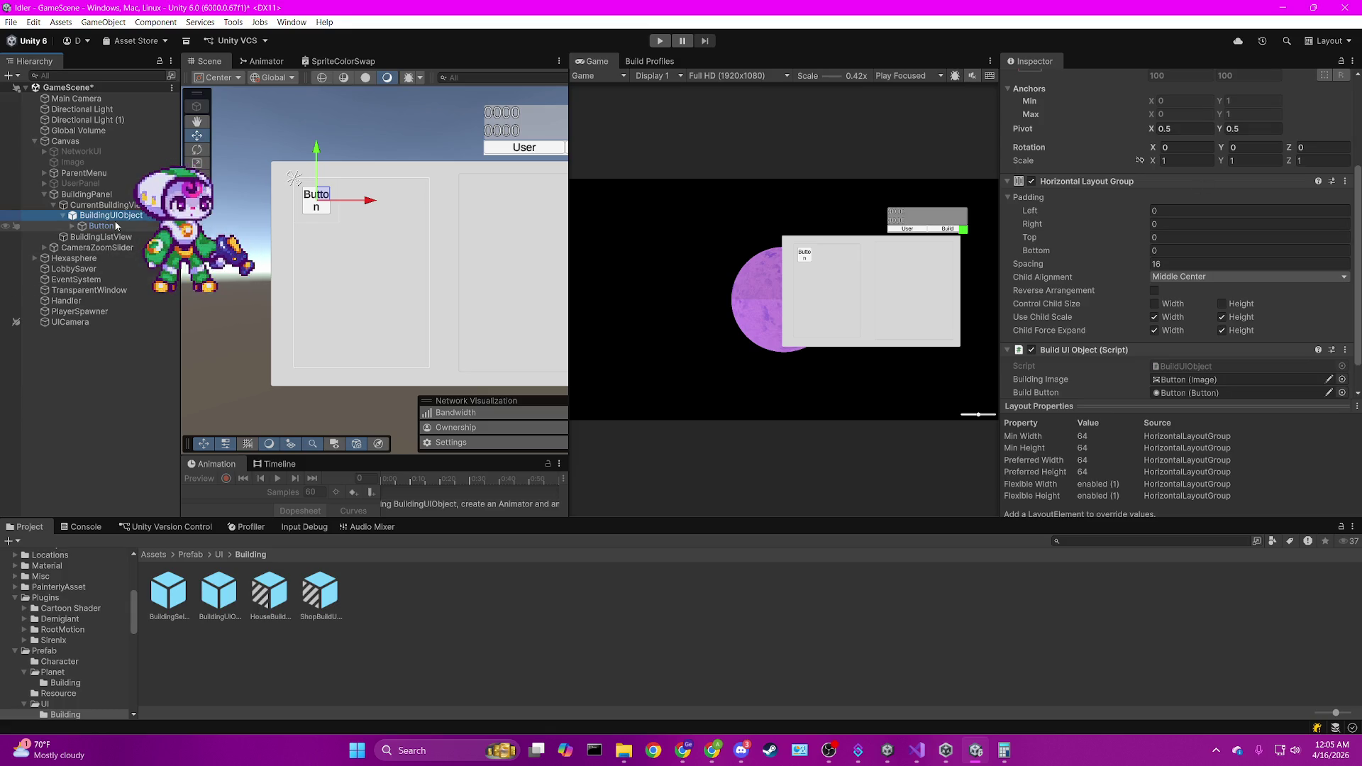
scroll(1025, 346, down, 2)
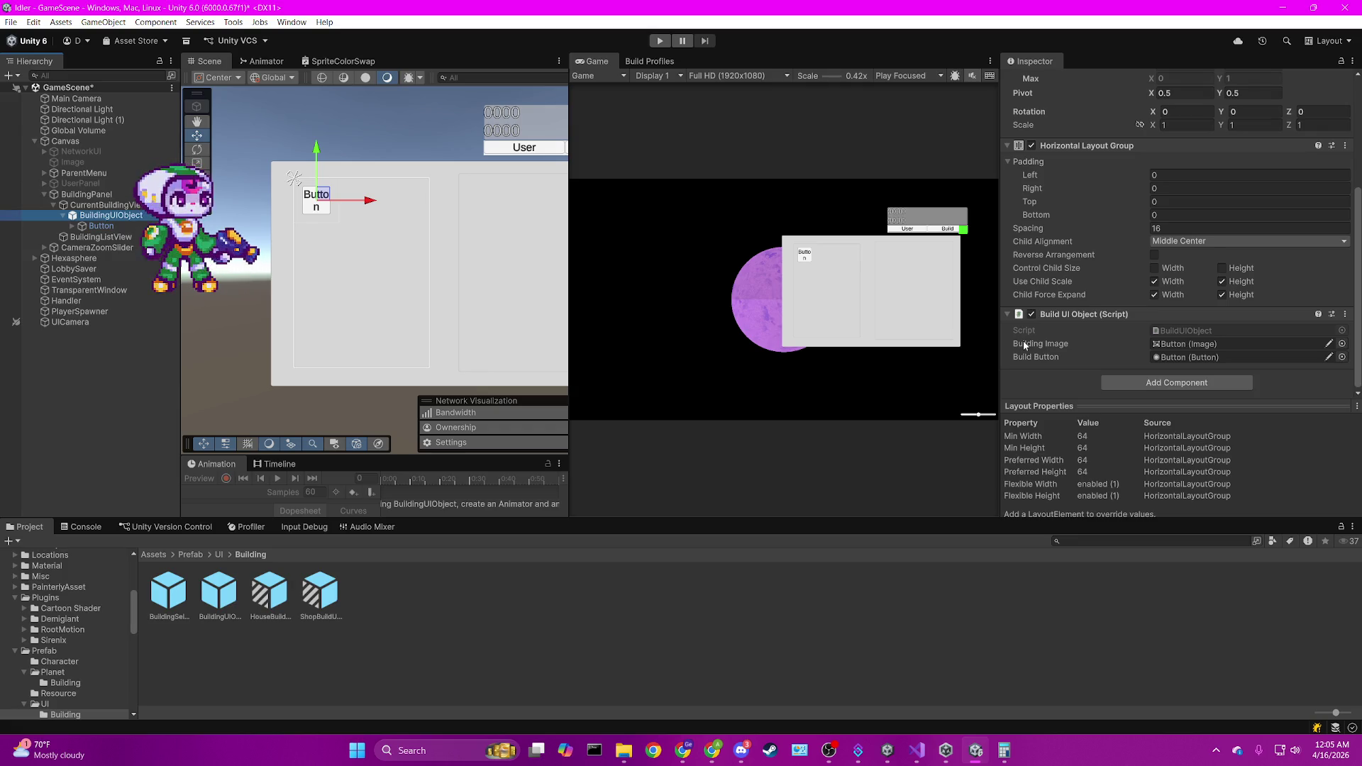
click(87, 227)
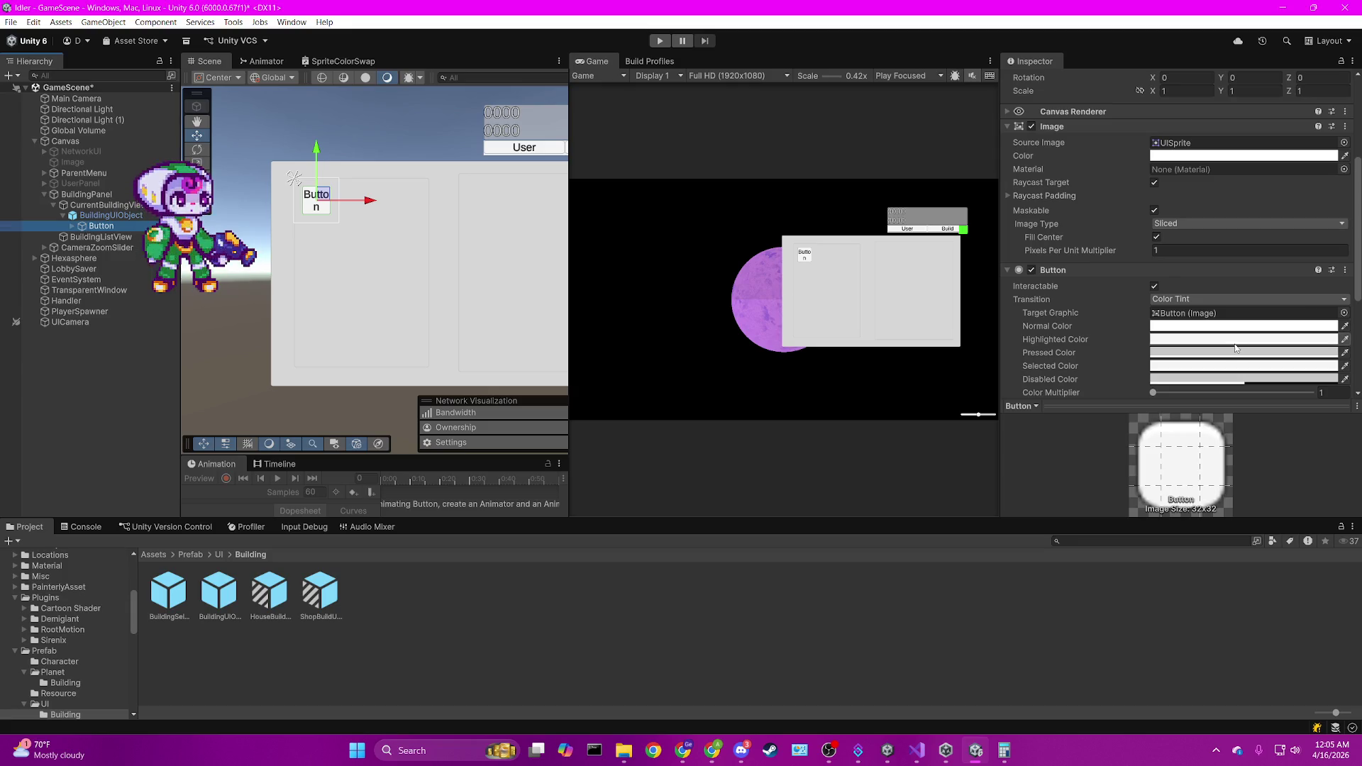
scroll(1227, 341, down, 5)
scroll(1228, 341, up, 8)
scroll(1228, 343, up, 3)
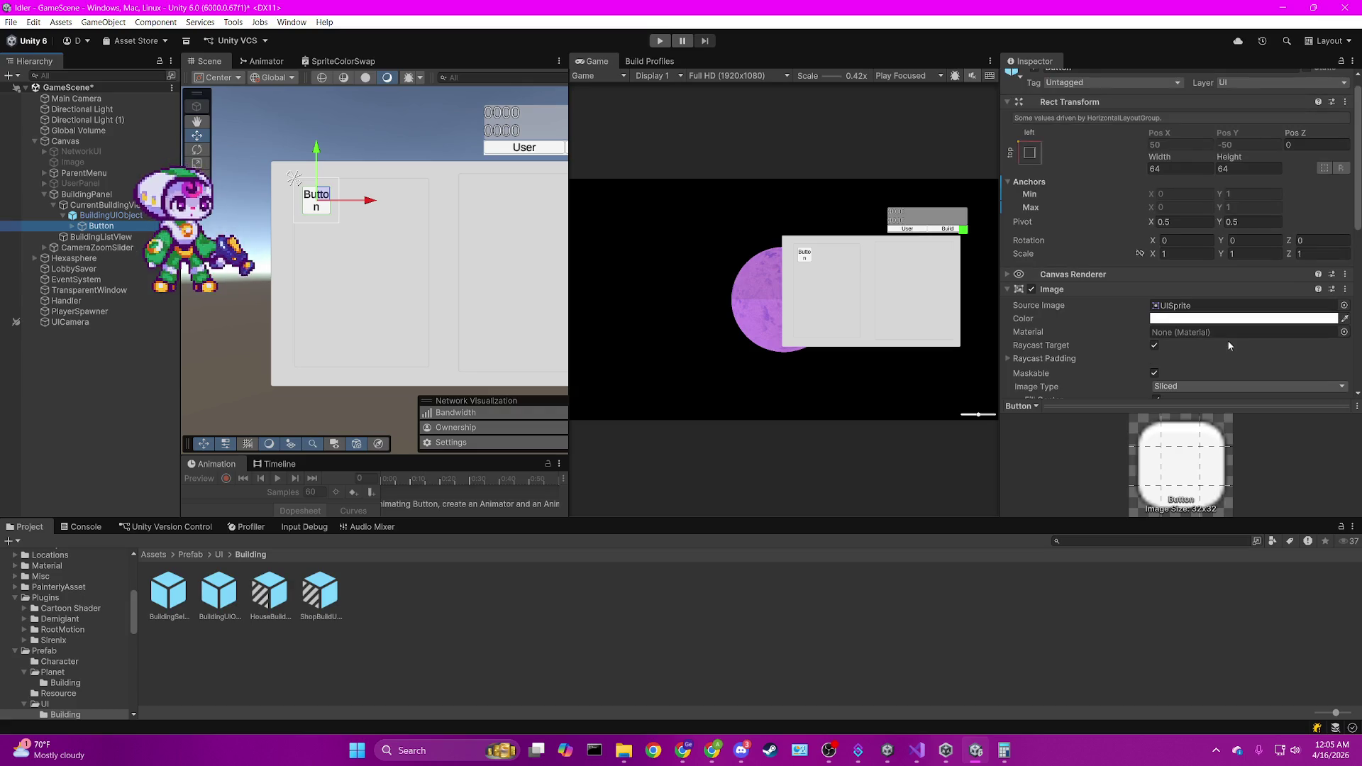
click(110, 215)
scroll(1157, 221, down, 5)
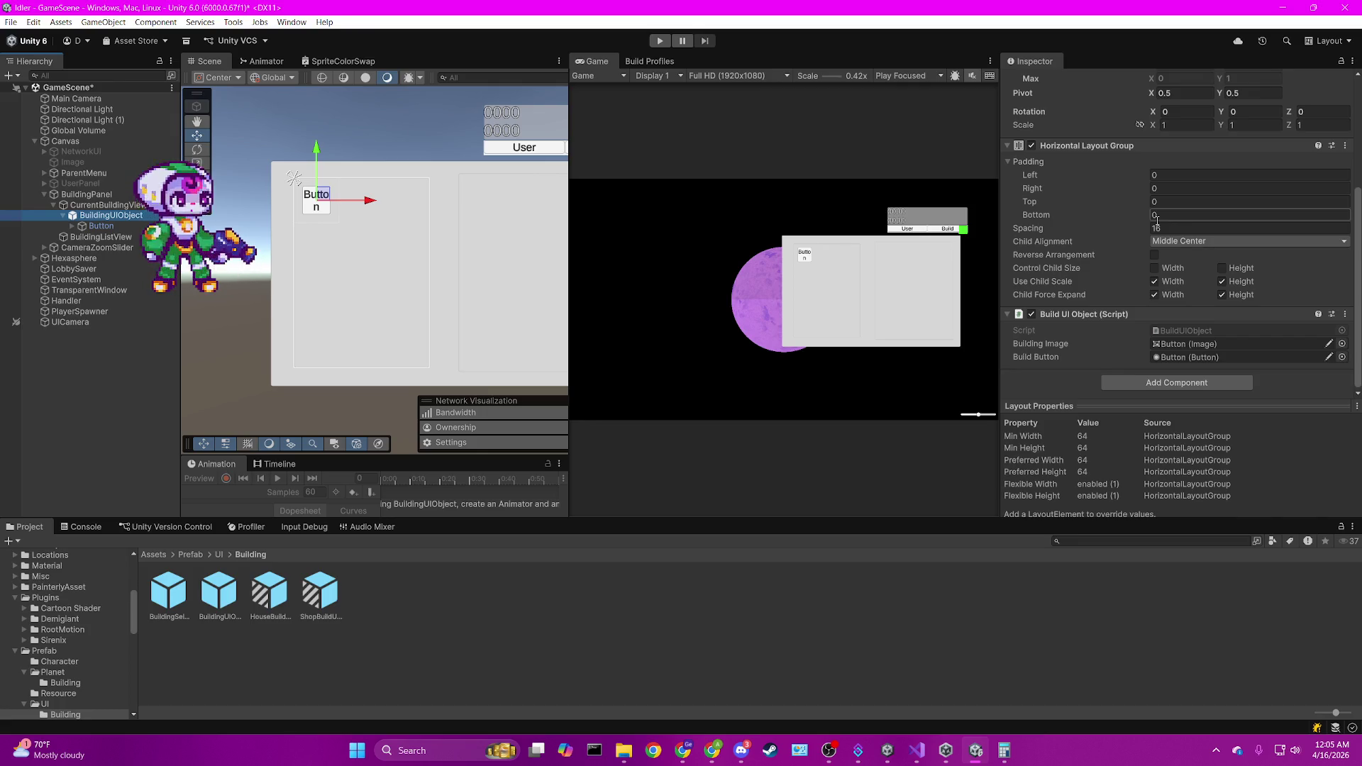
click(102, 226)
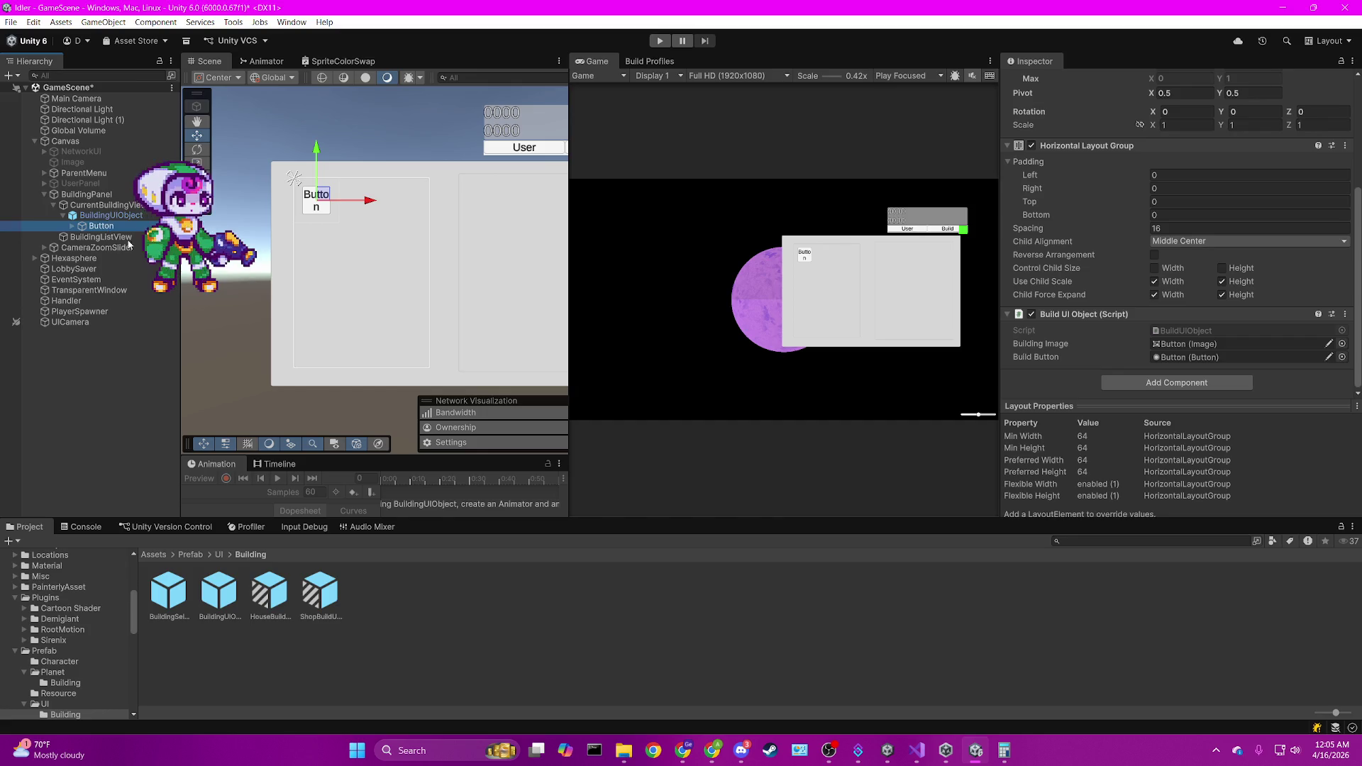
Save the Button as its own prefab asset, then fully unpack the BuildingUIObject instance.
drag(129, 245, 455, 622)
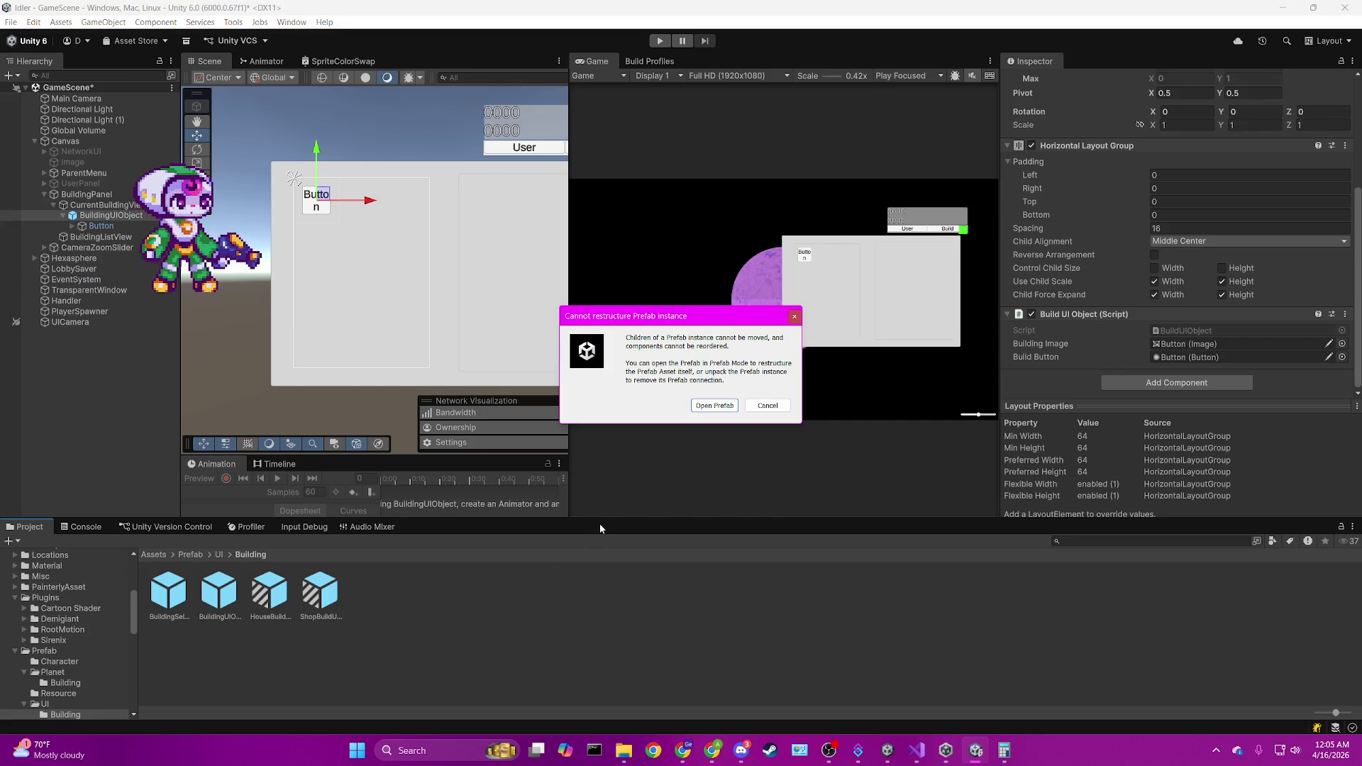
click(767, 405)
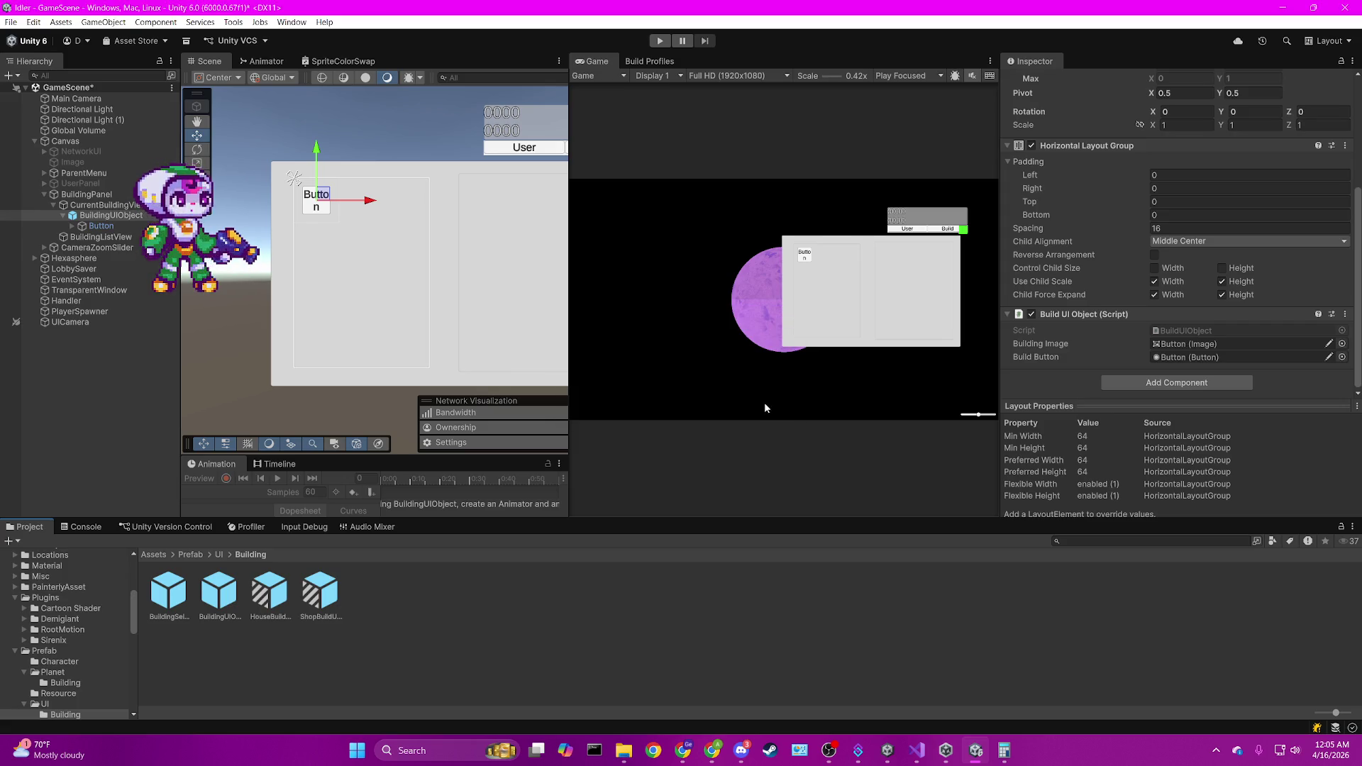
click(100, 226)
right_click(113, 218)
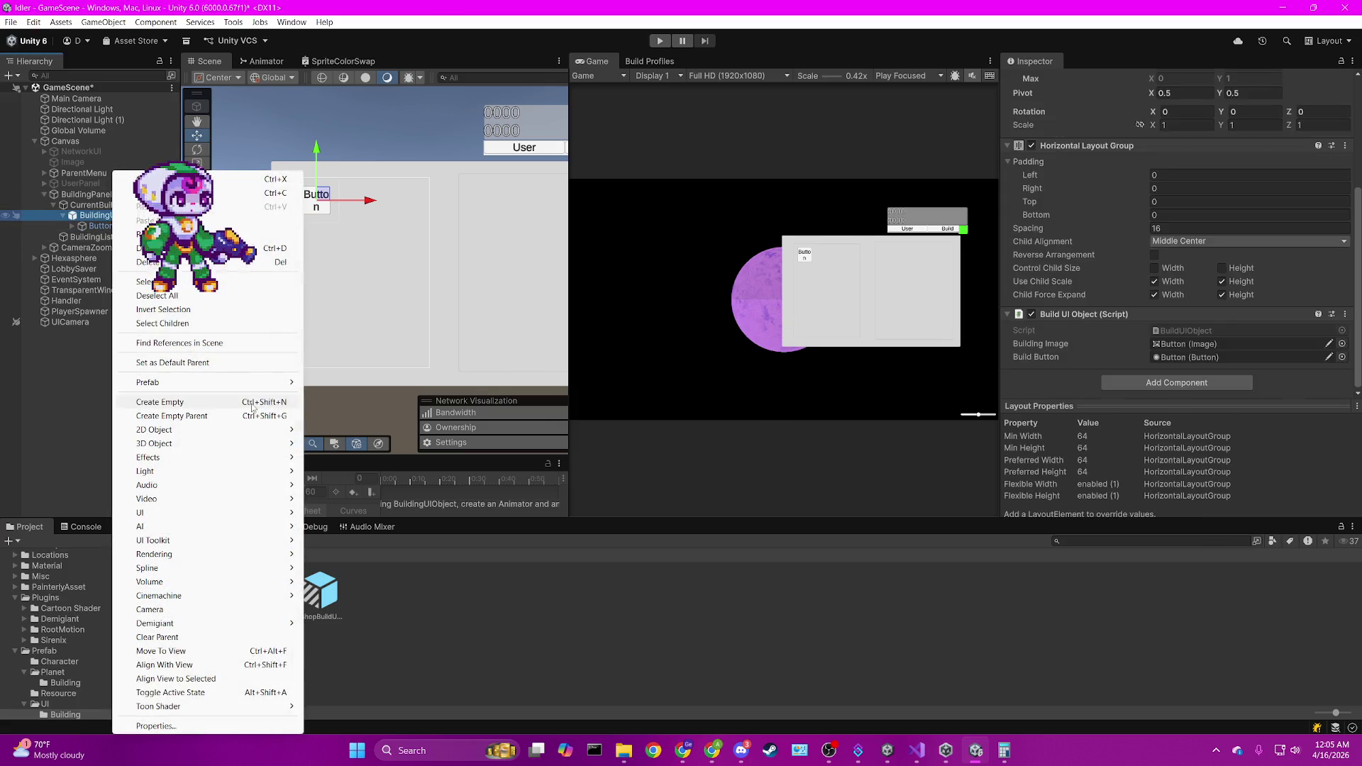
mouse_move(207, 384)
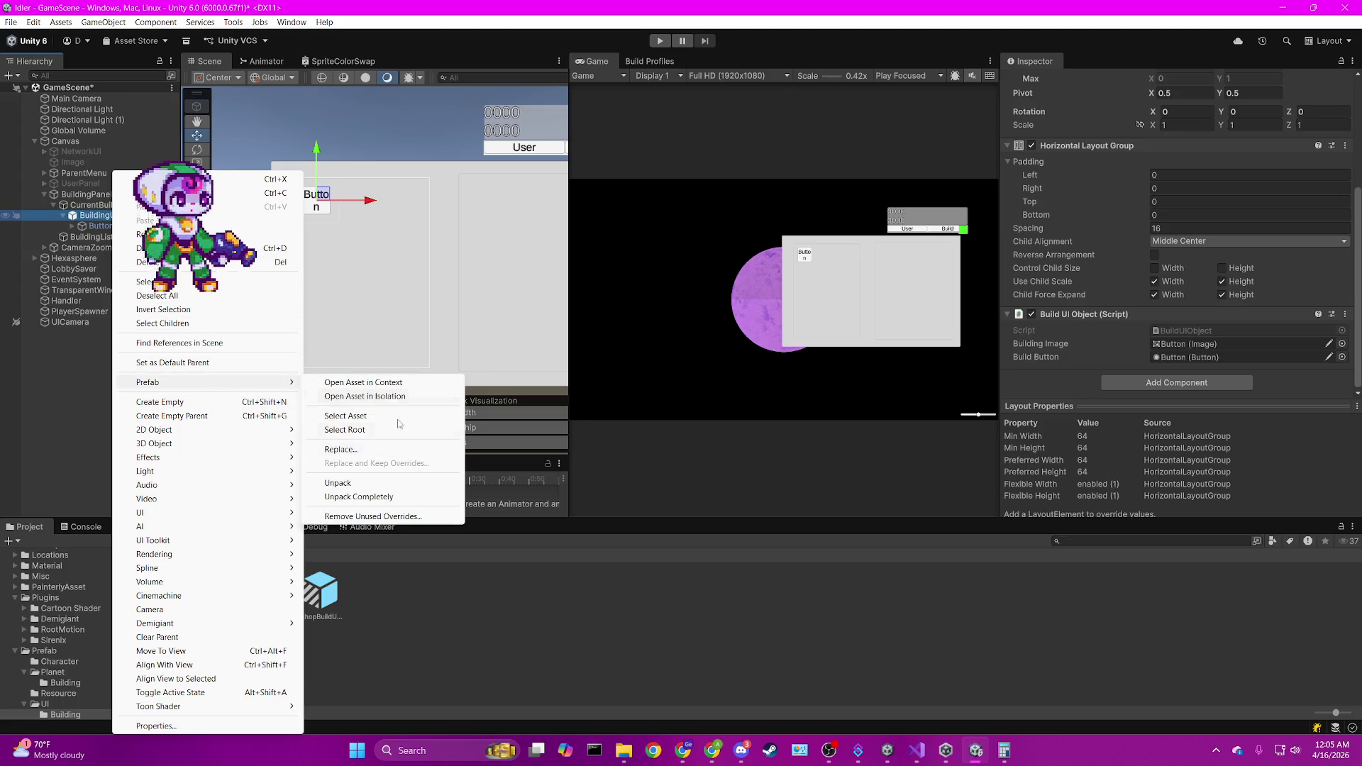
click(356, 497)
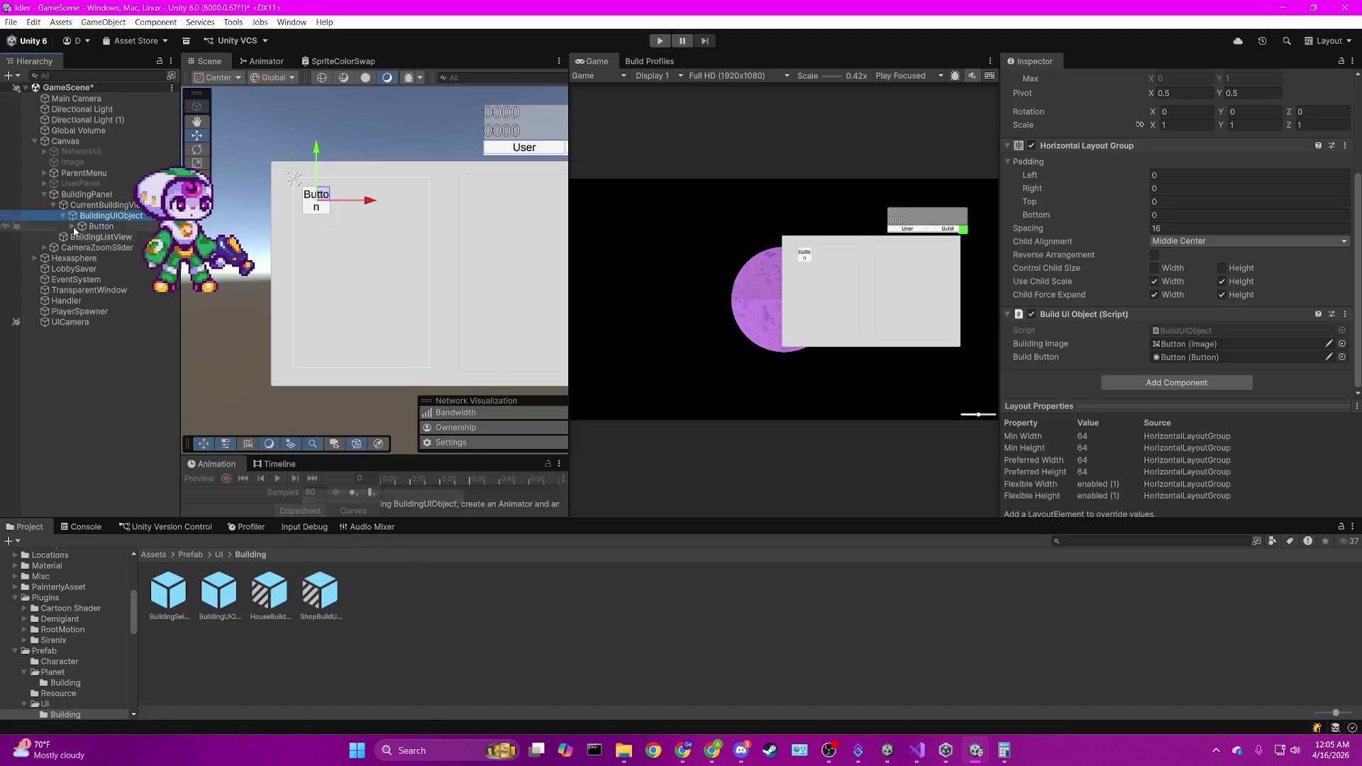
click(99, 226)
Save the Button prefab into the Building folder and delete the old BuildingUIObject prefab.
drag(423, 590, 435, 596)
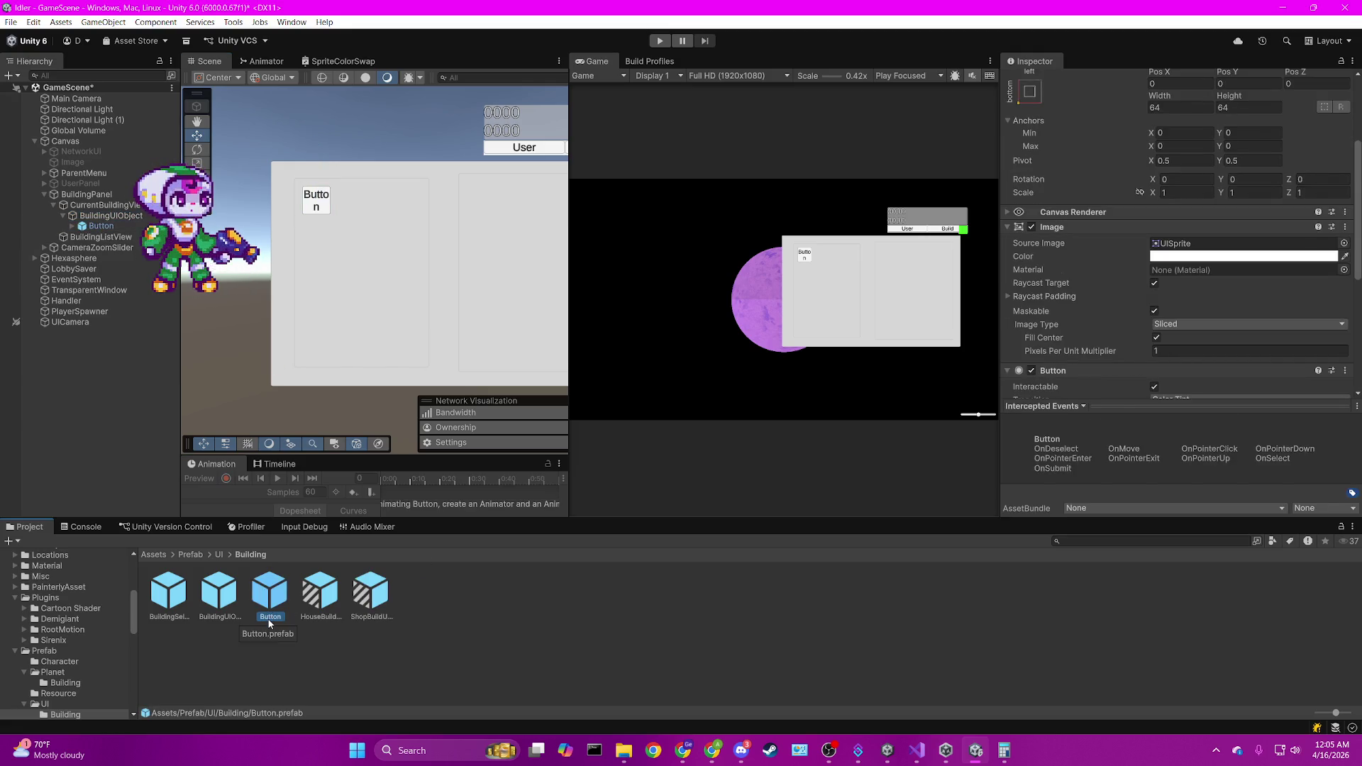
click(228, 604)
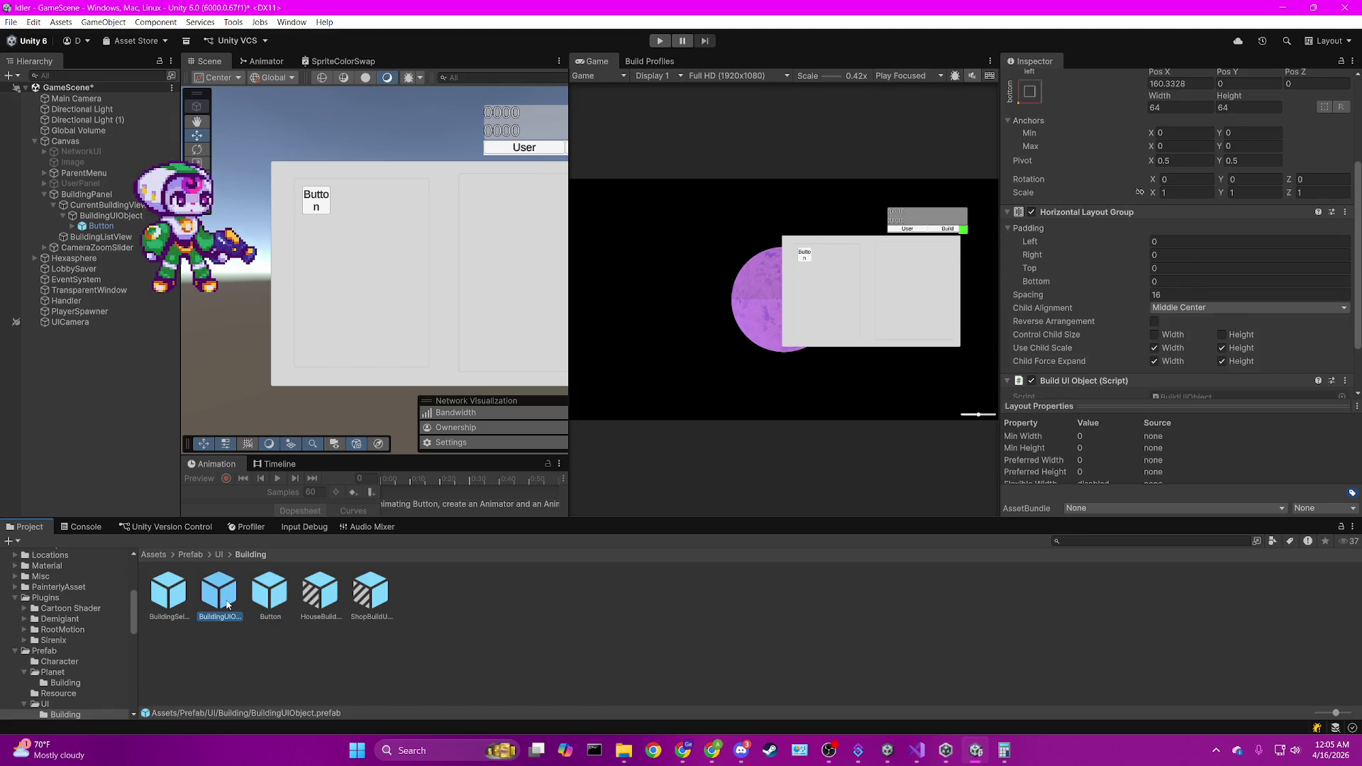
key(Delete)
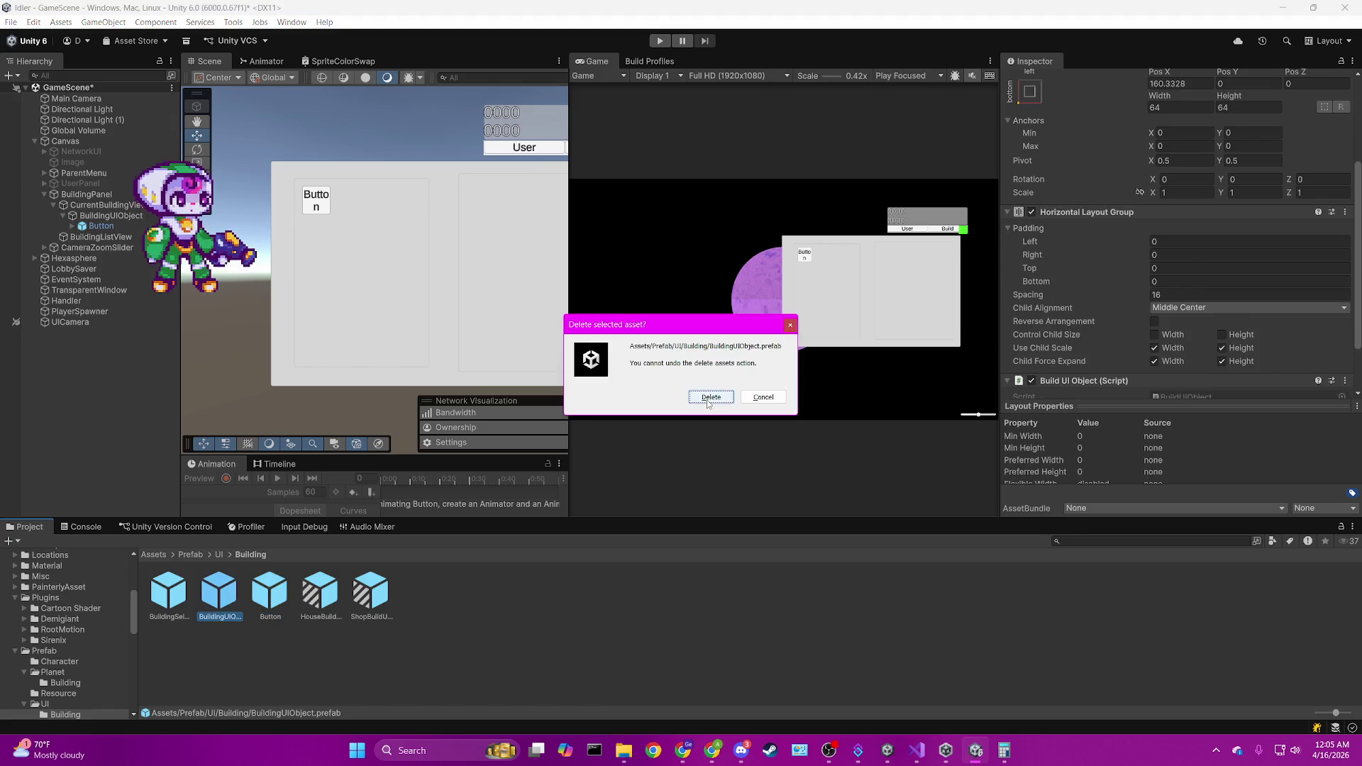
click(708, 395)
Rename the new Button prefab to BuildingUIObject and reselect the scene's BuildingUIObject.
click(219, 593)
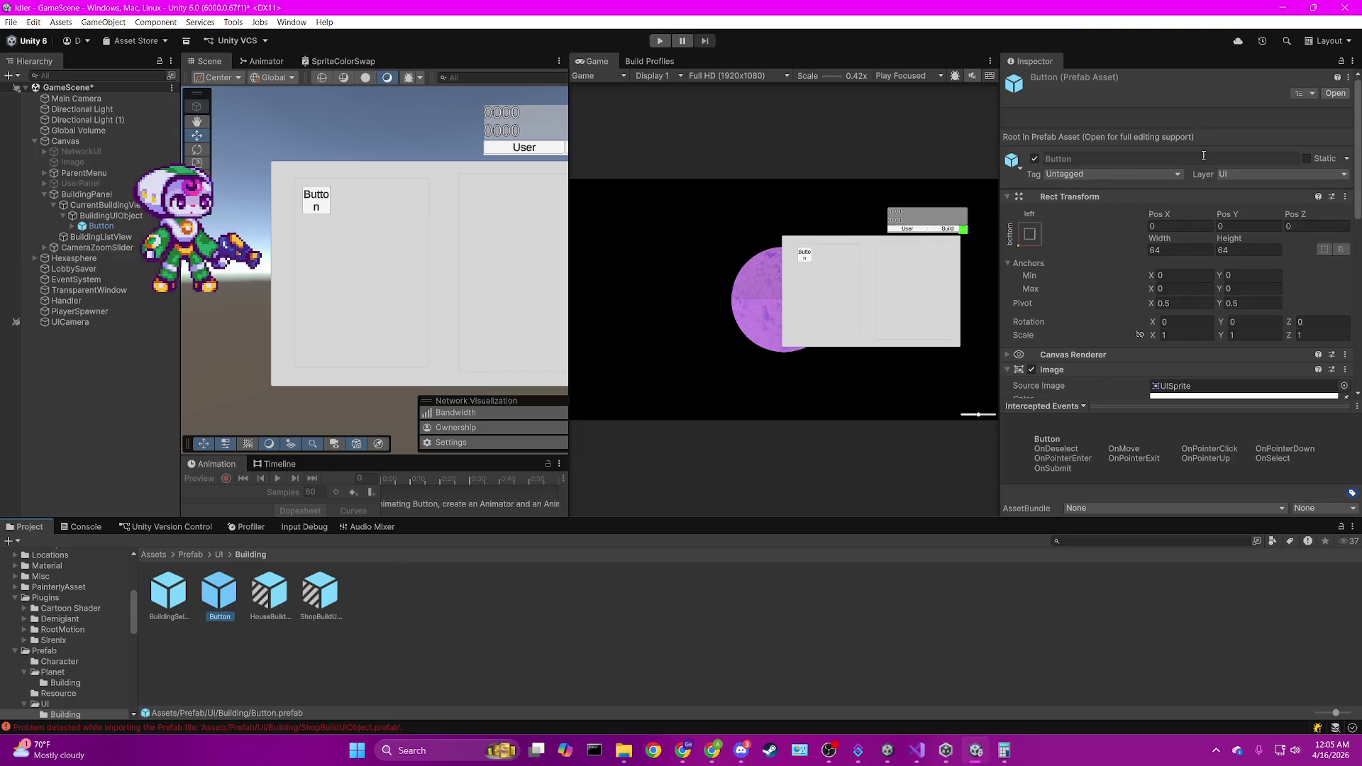
click(1174, 166)
click(227, 617)
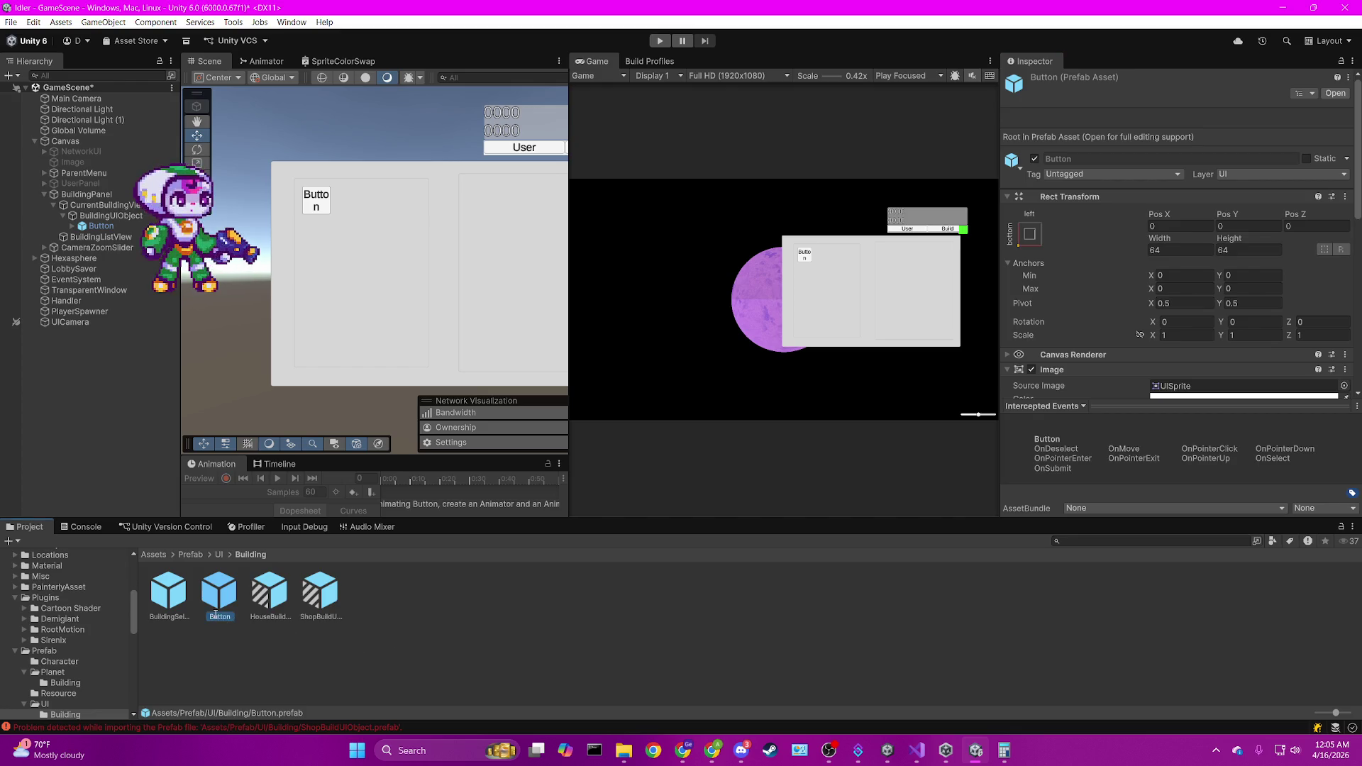
text(B)
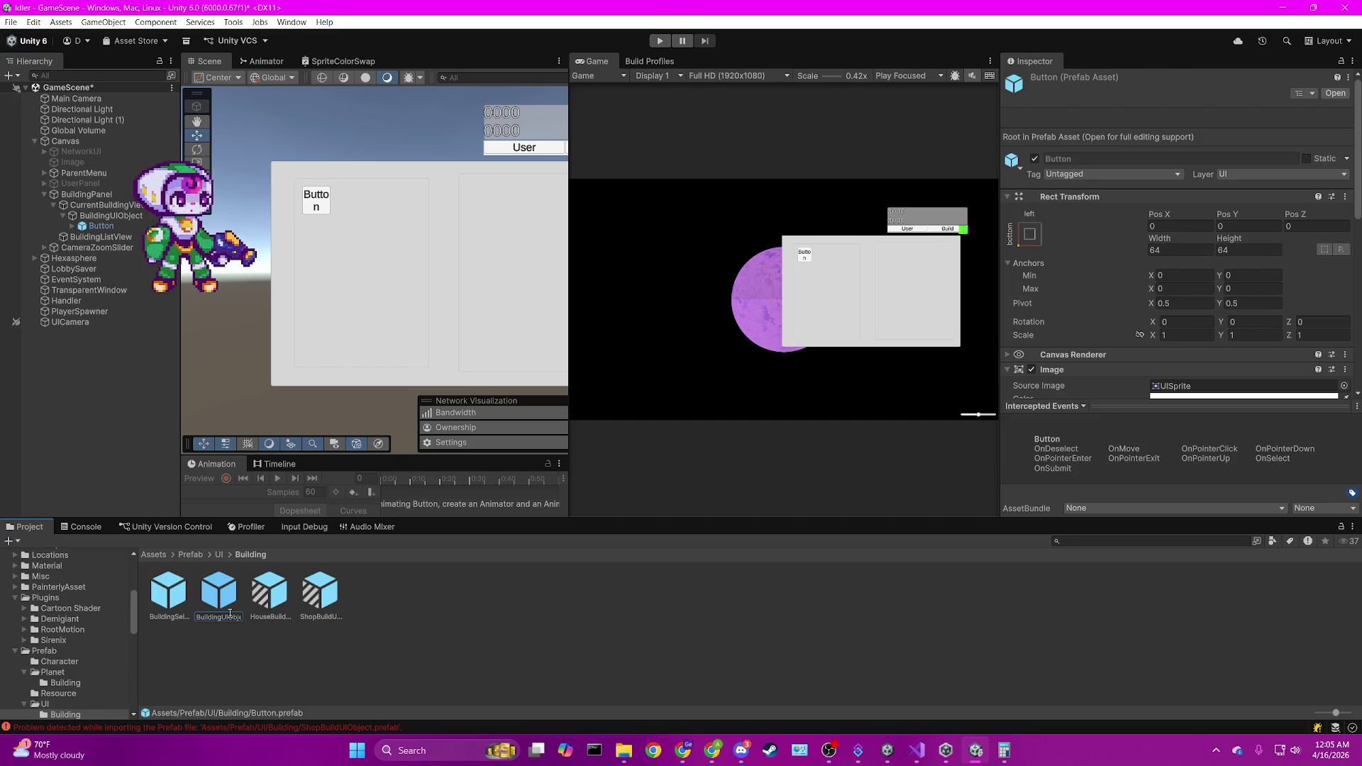
key(Return)
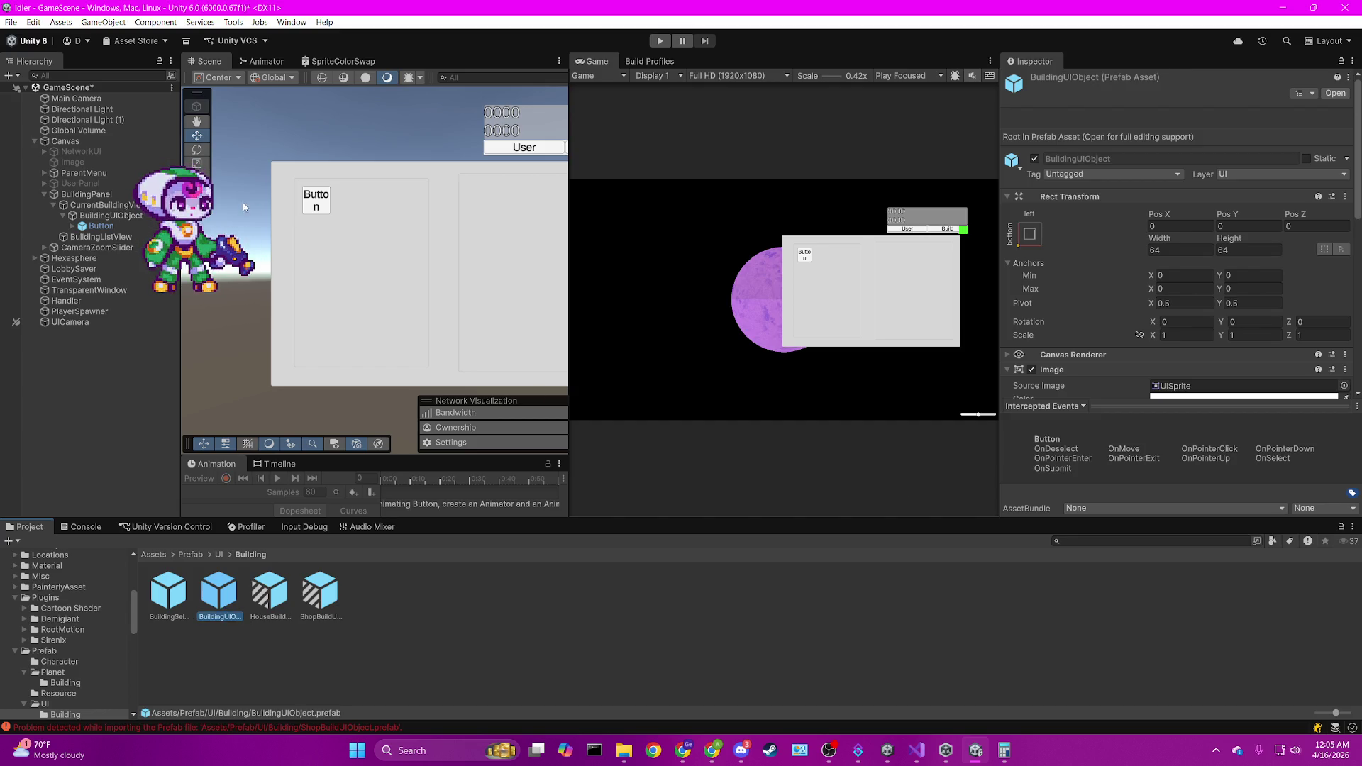
click(110, 215)
scroll(1066, 347, down, 5)
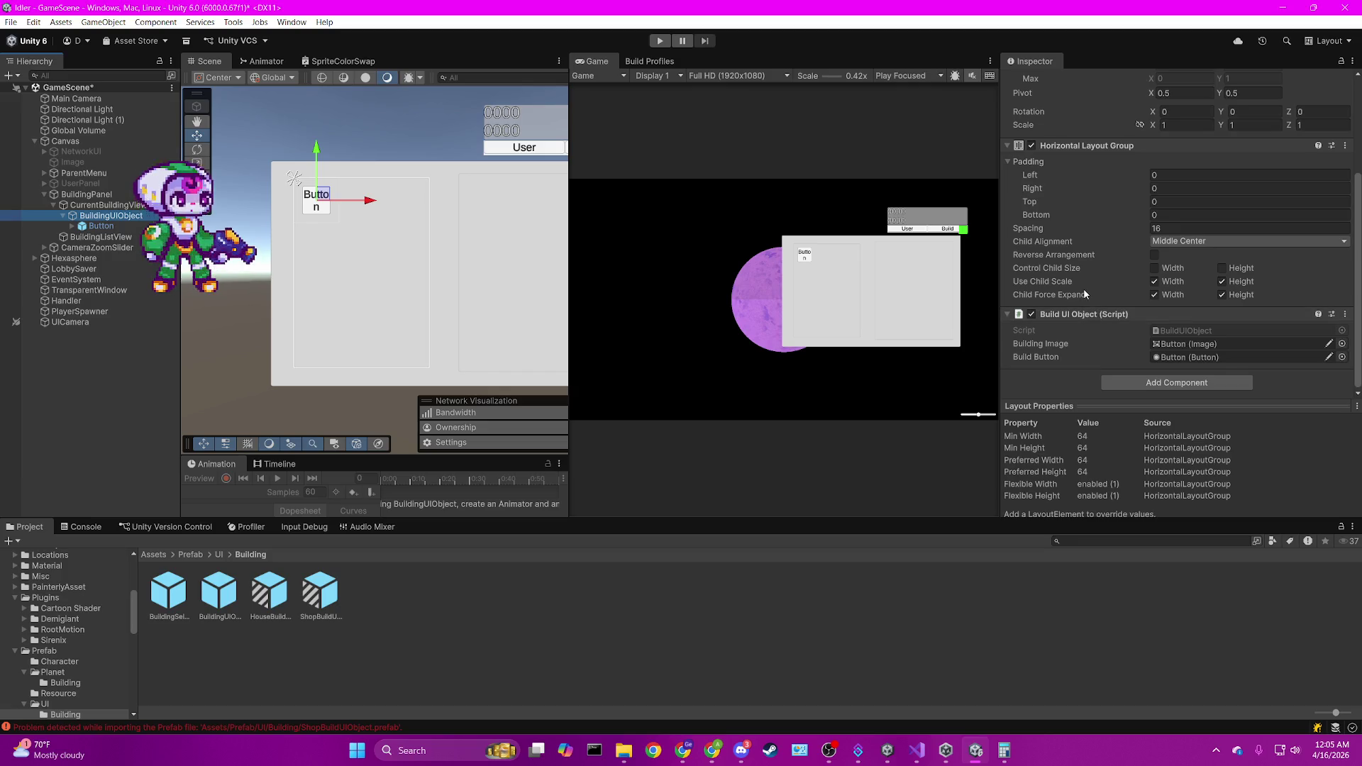
Add the Building UI Object script to the BuildingUIObject prefab by searching 'buildingui'.
click(217, 605)
scroll(1110, 368, down, 10)
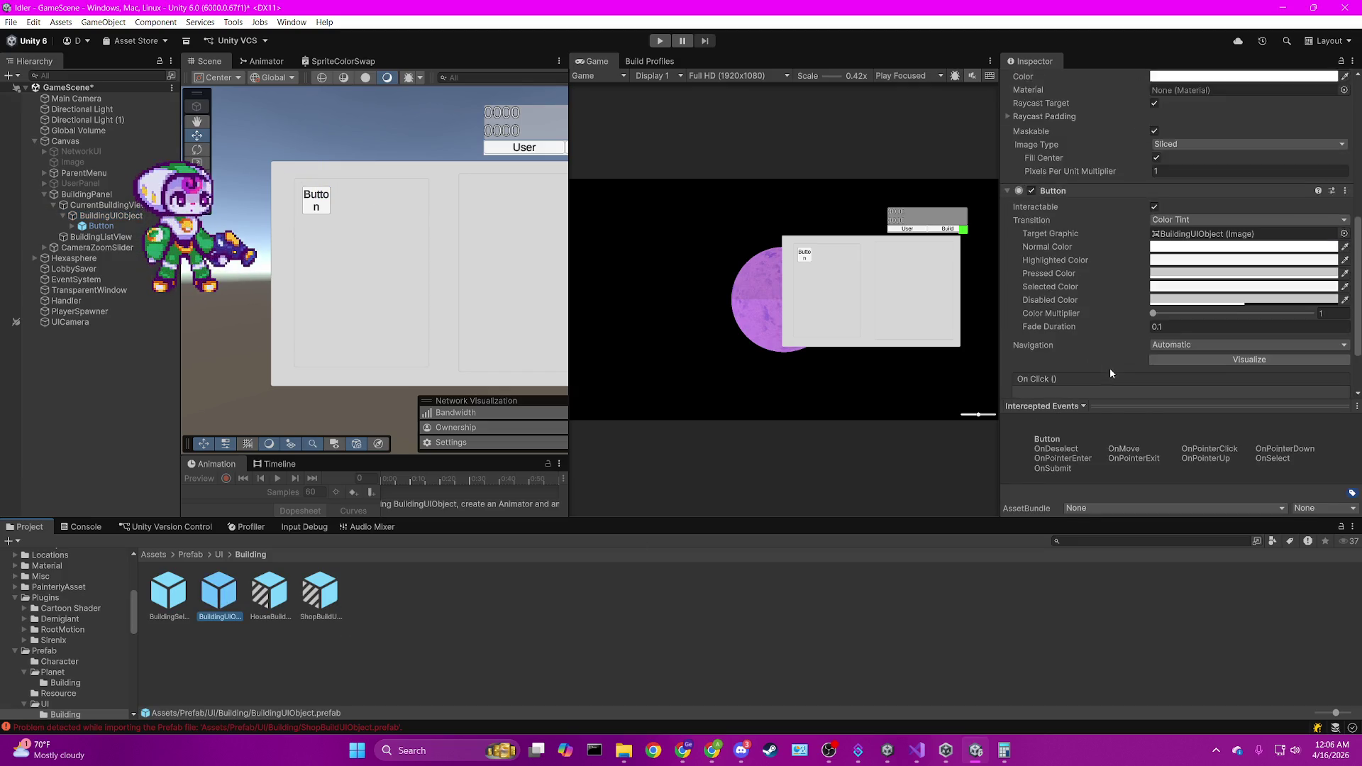
click(1150, 381)
text(buildingui)
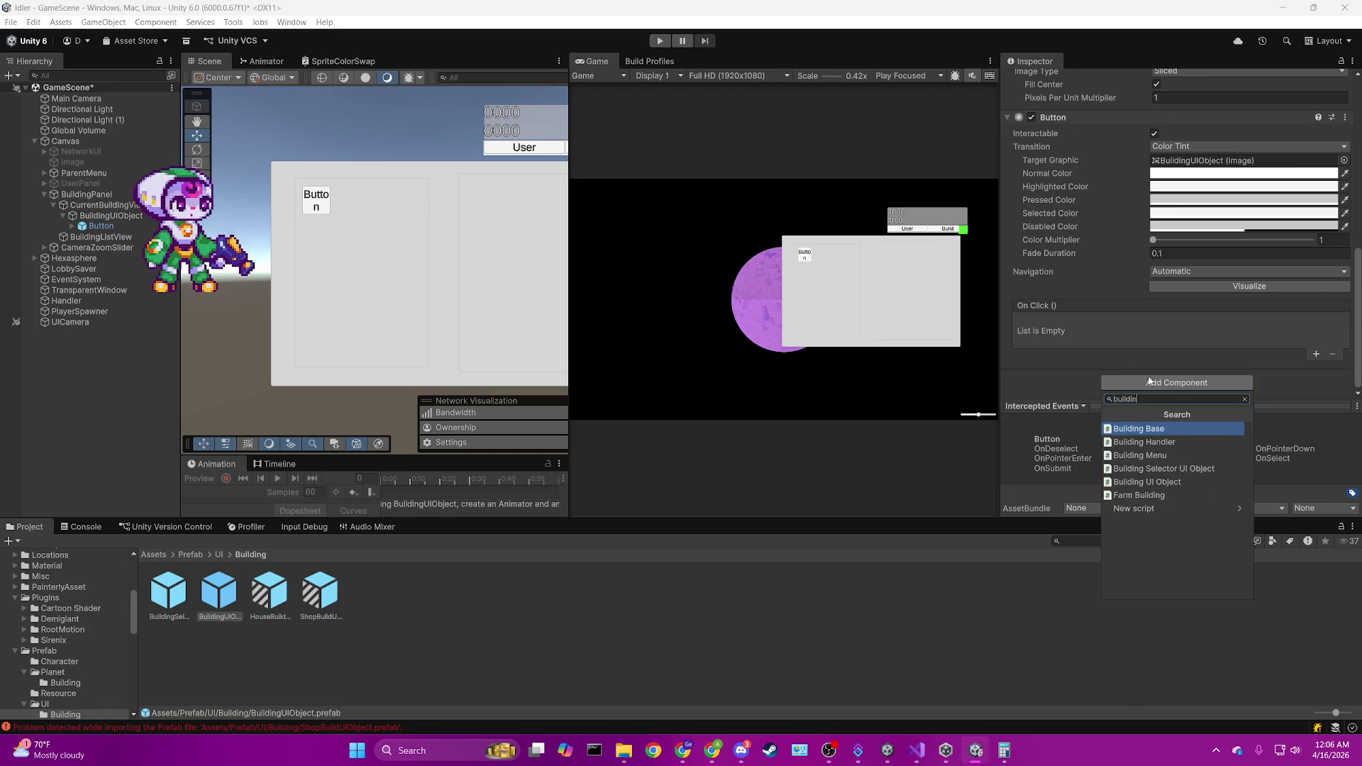
key(Return)
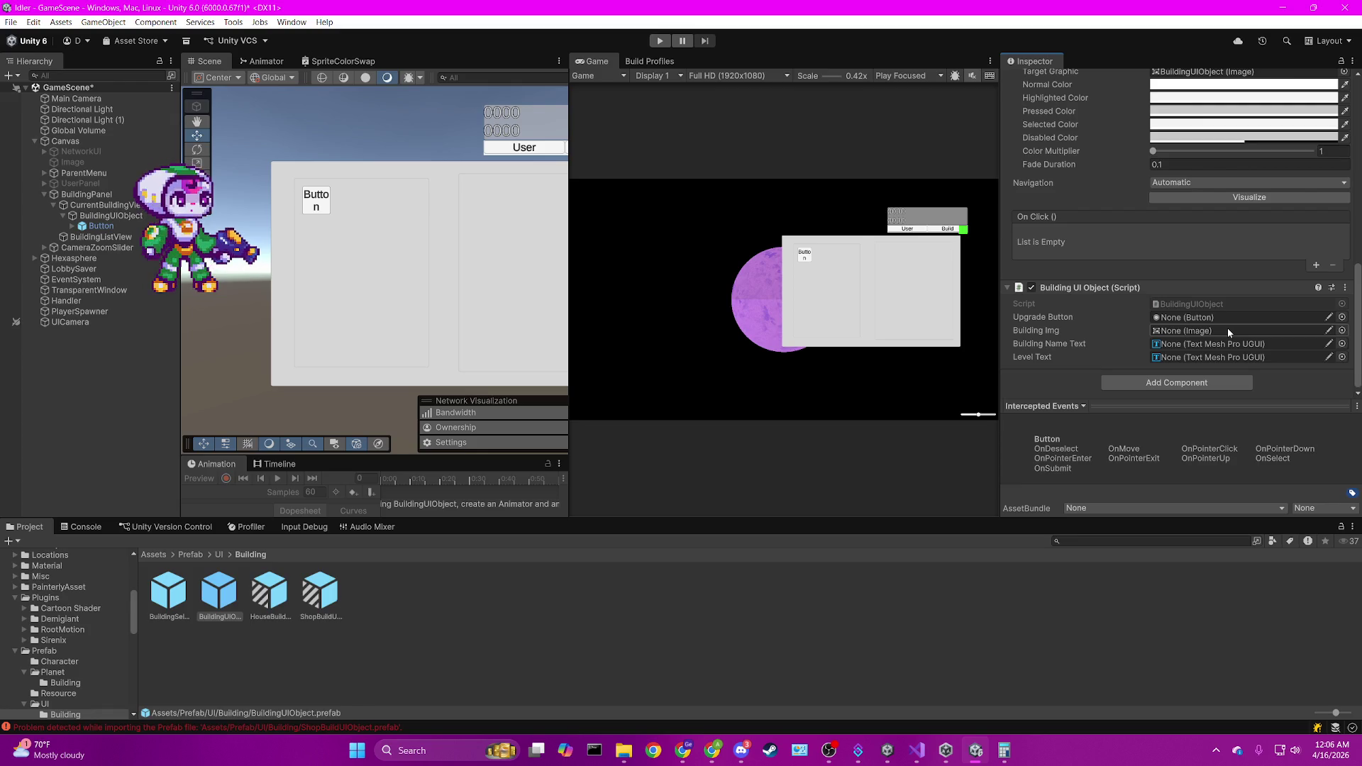
Inspect the scene's BuildingUIObject and its Button child's components.
click(93, 216)
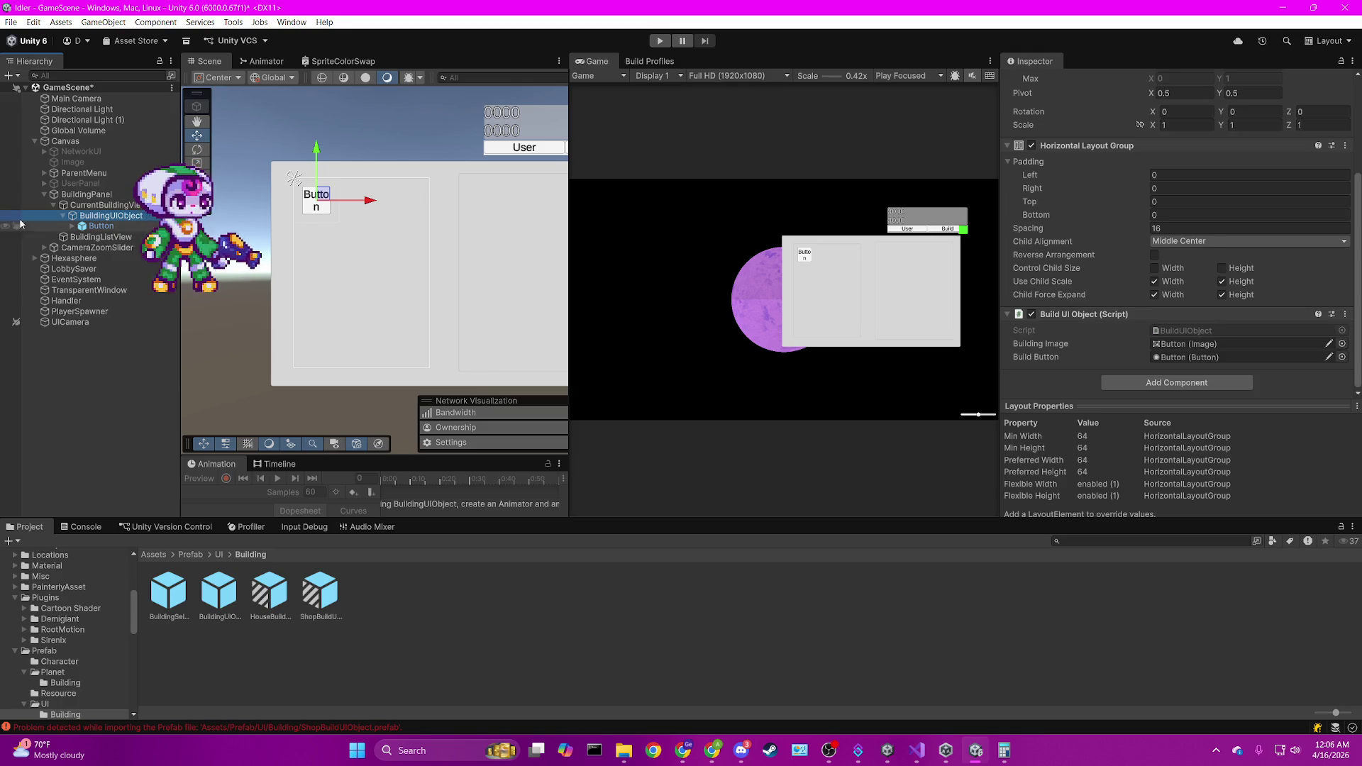
click(100, 226)
scroll(1169, 376, down, 5)
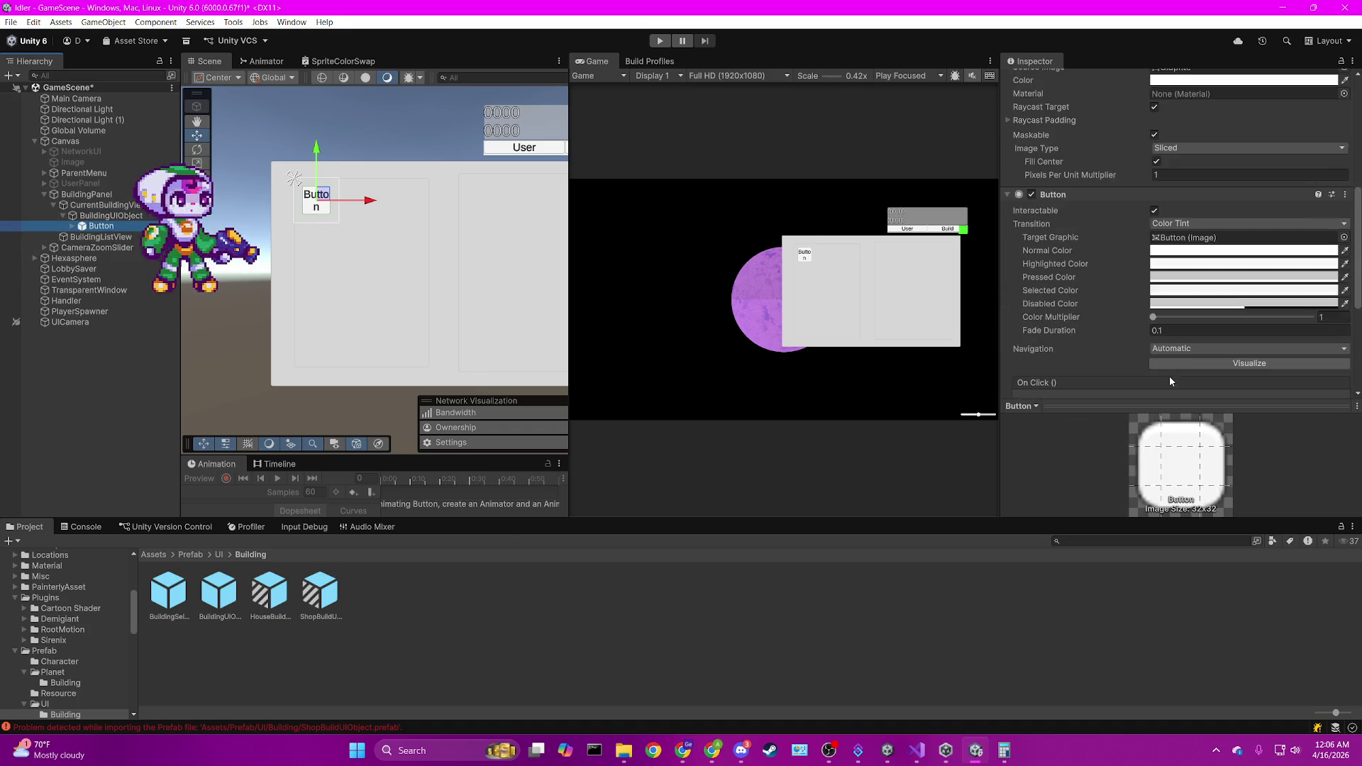
scroll(1173, 379, down, 3)
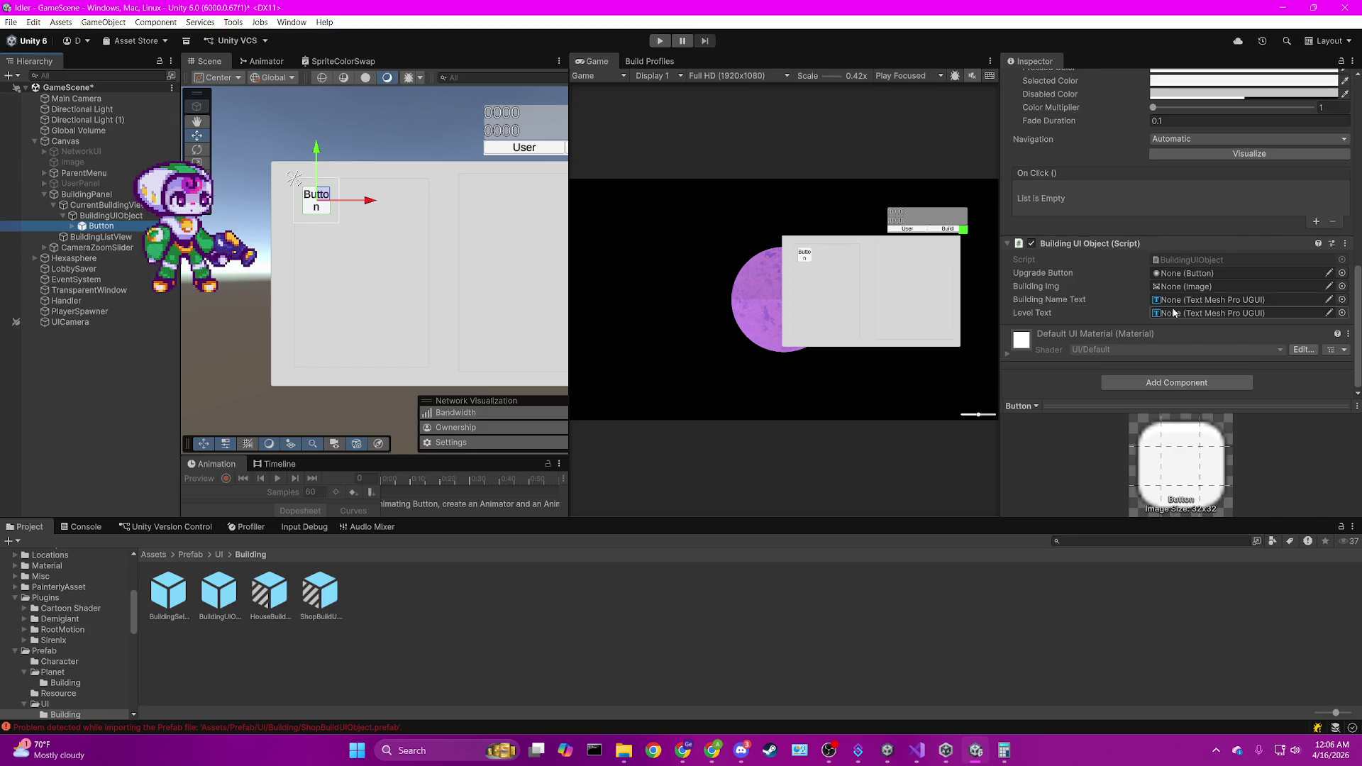
Open BuildingUIObject.cs in Visual Studio and read down through its fields and methods.
double_click(1220, 259)
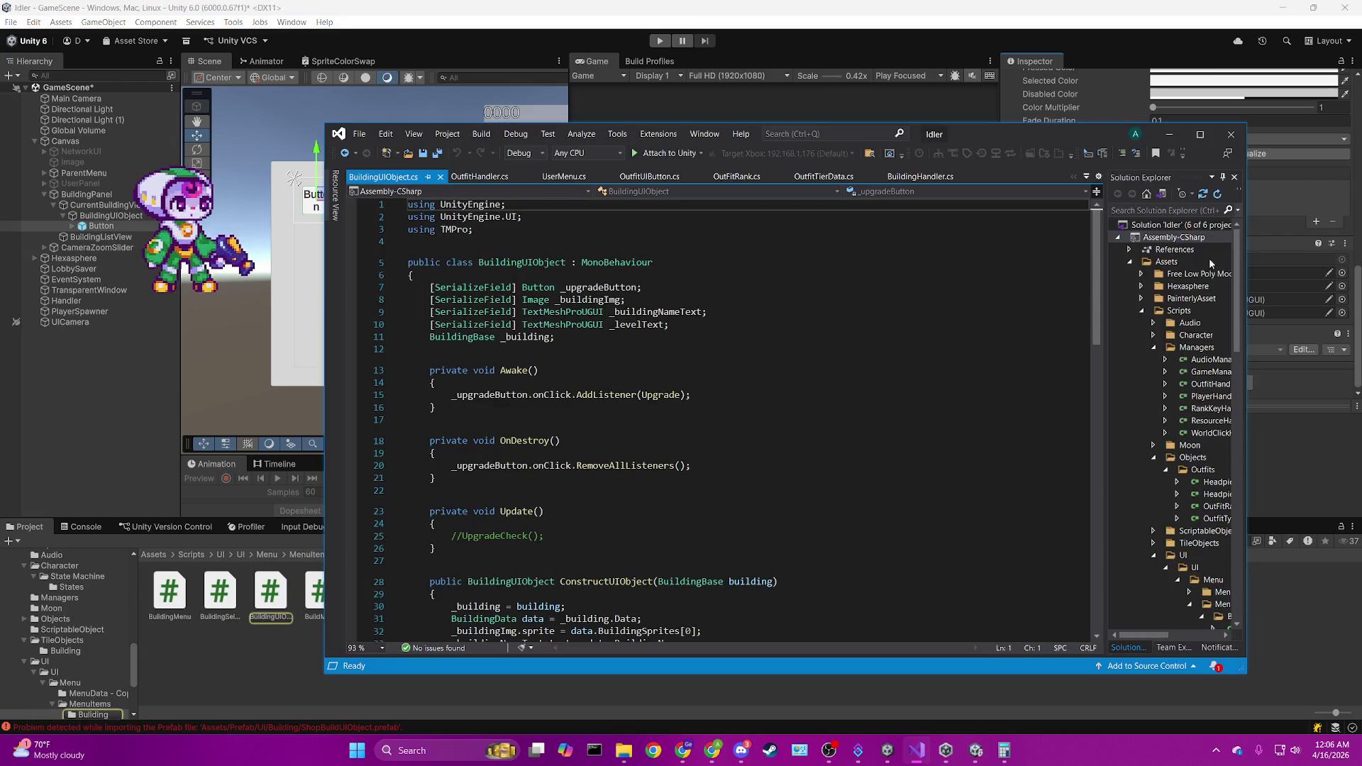
scroll(844, 345, down, 2)
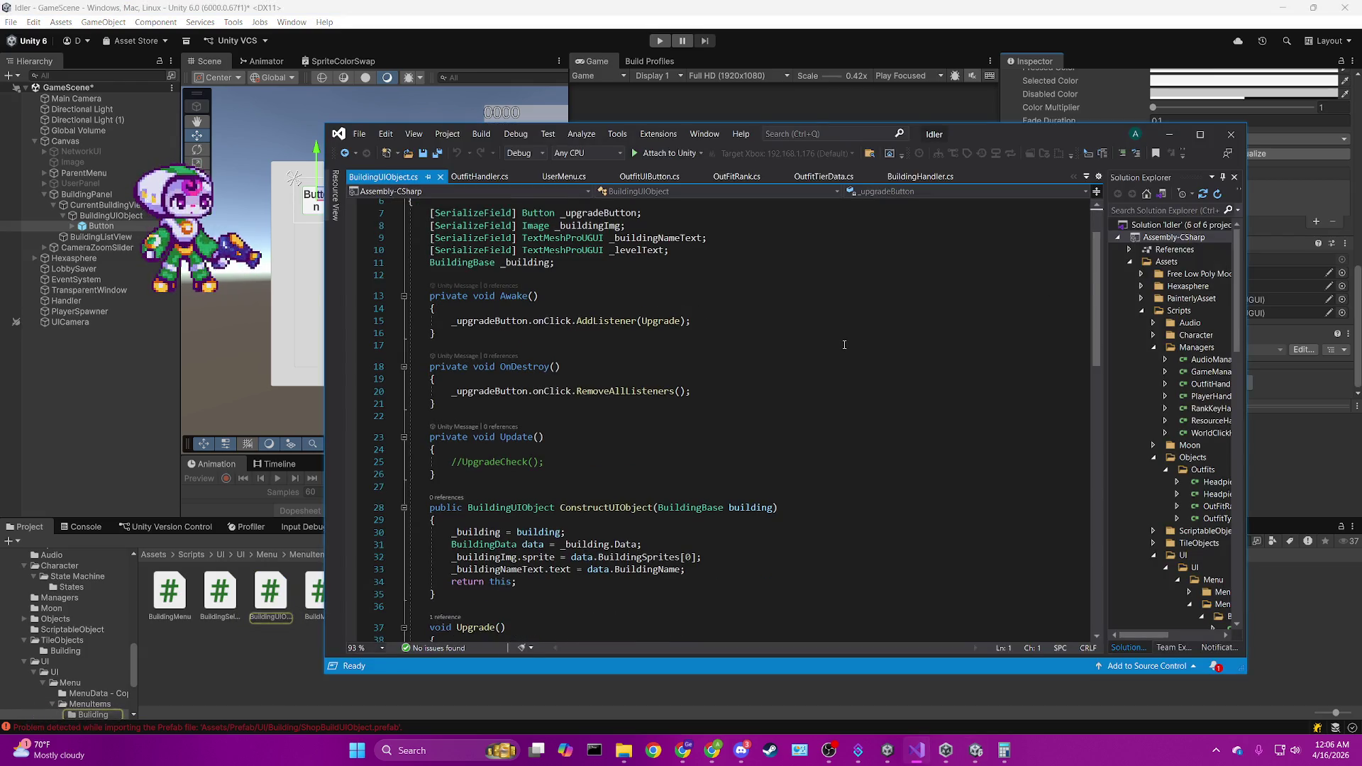
scroll(683, 345, down, 5)
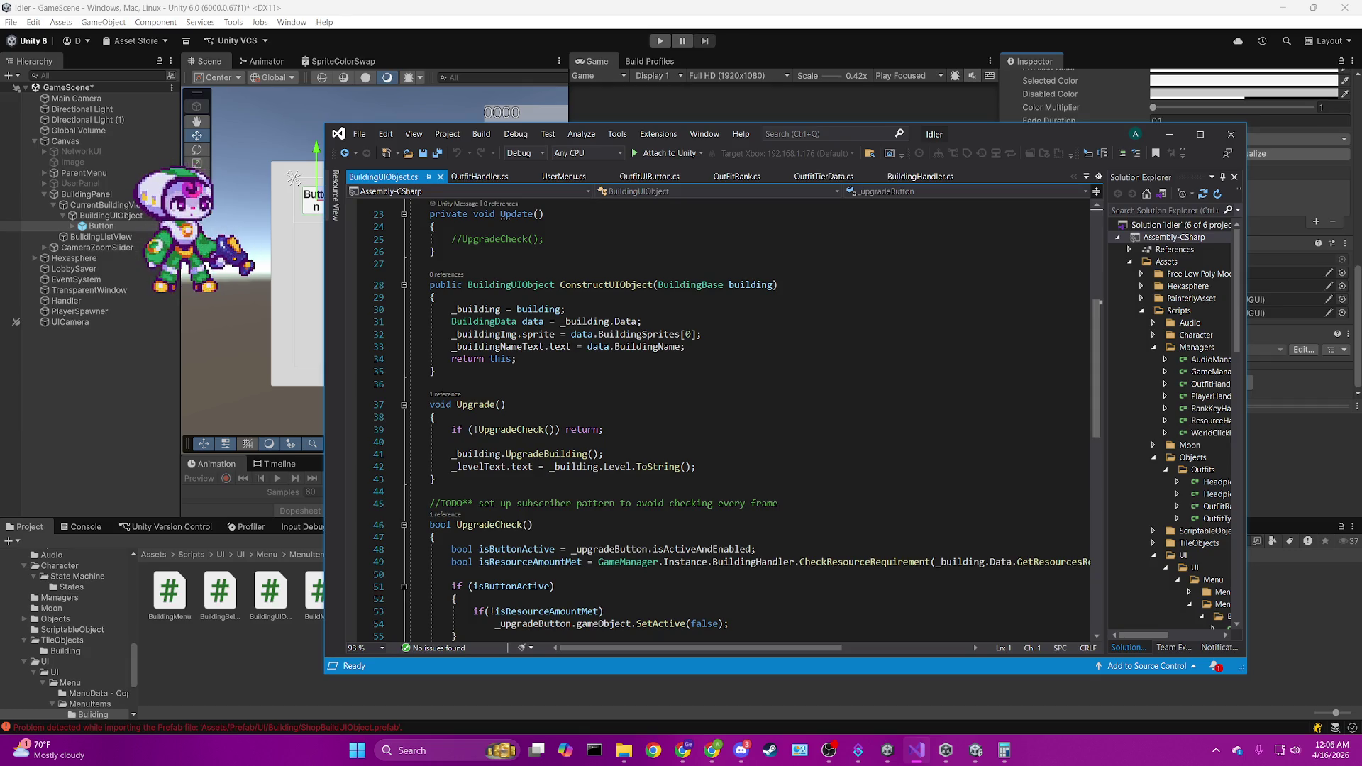
key(alt+Tab)
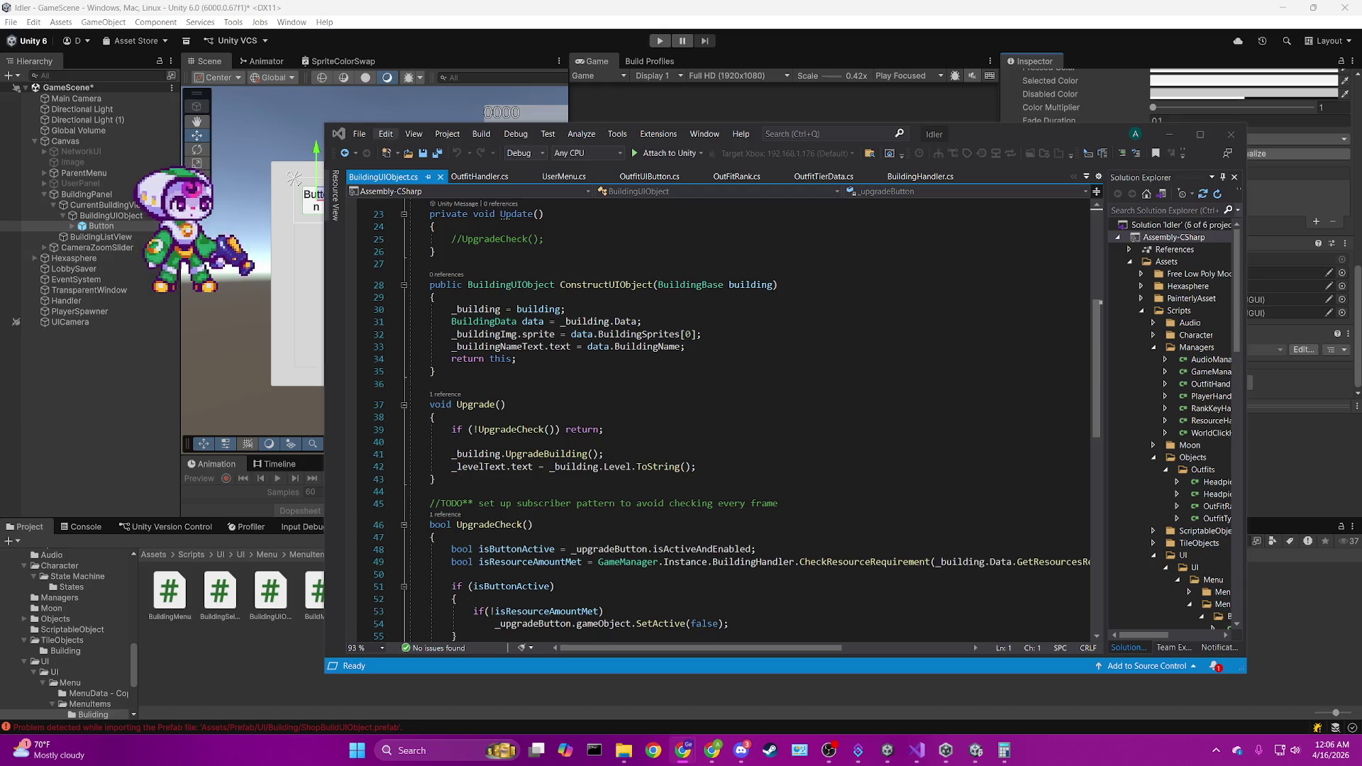
Remove the Grid Layout Group component from CurrentBuildingView.
click(114, 217)
click(107, 205)
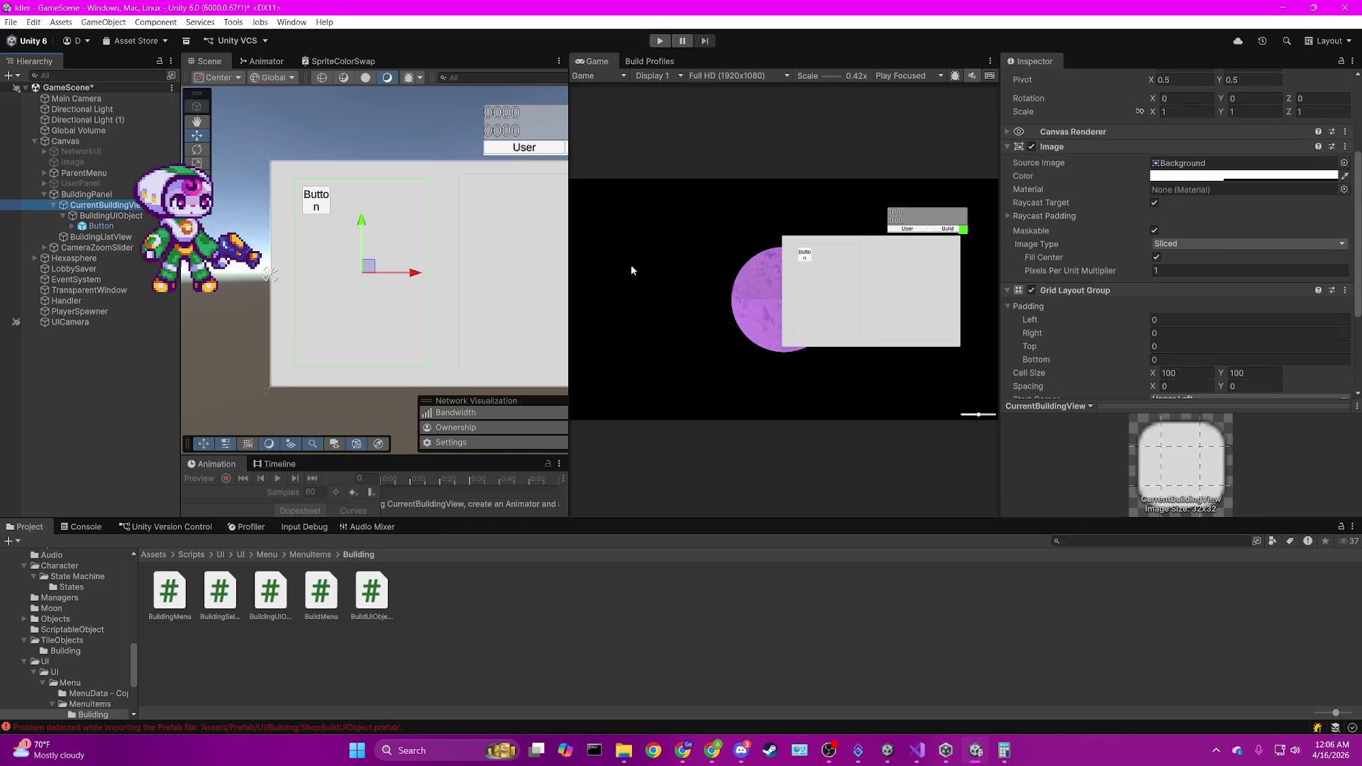
right_click(1236, 294)
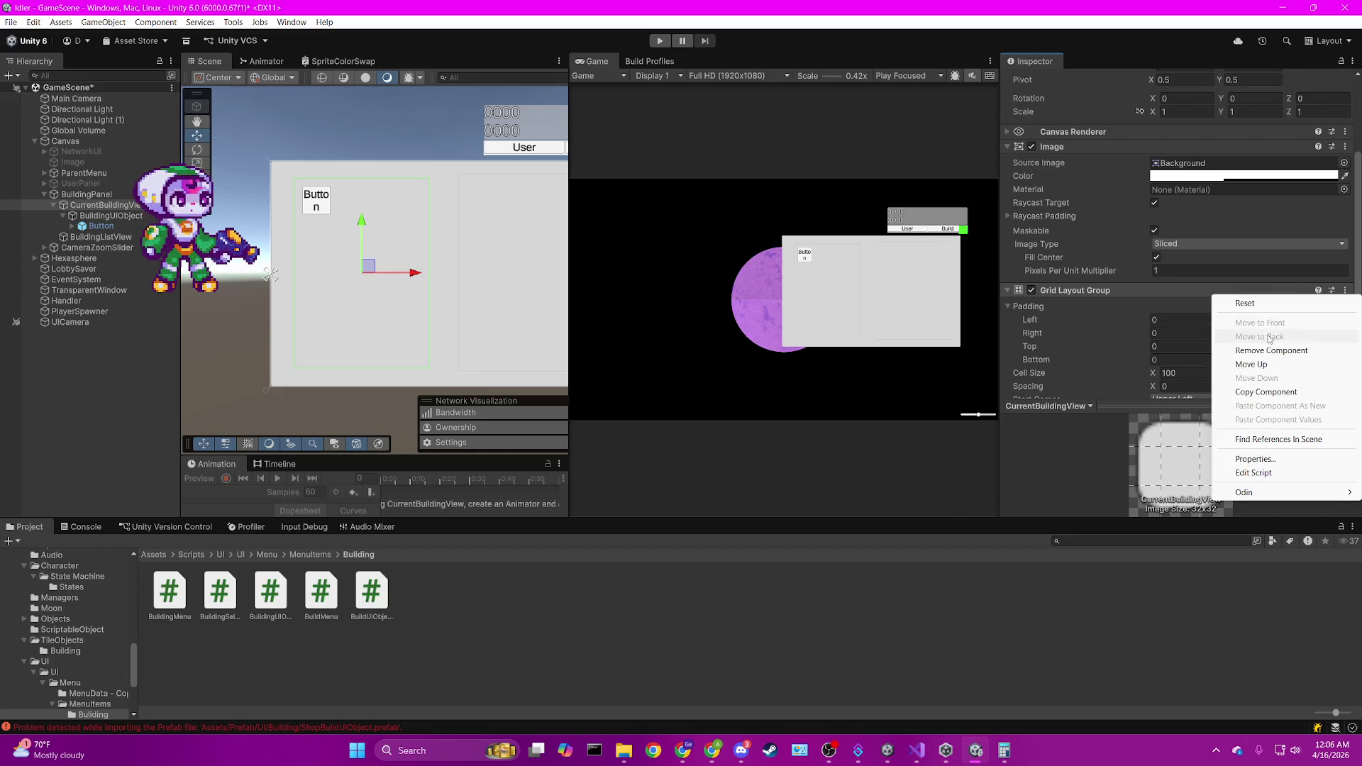
click(1269, 351)
Add a Vertical Layout Group with Child Alignment set to Lower Center.
click(1174, 383)
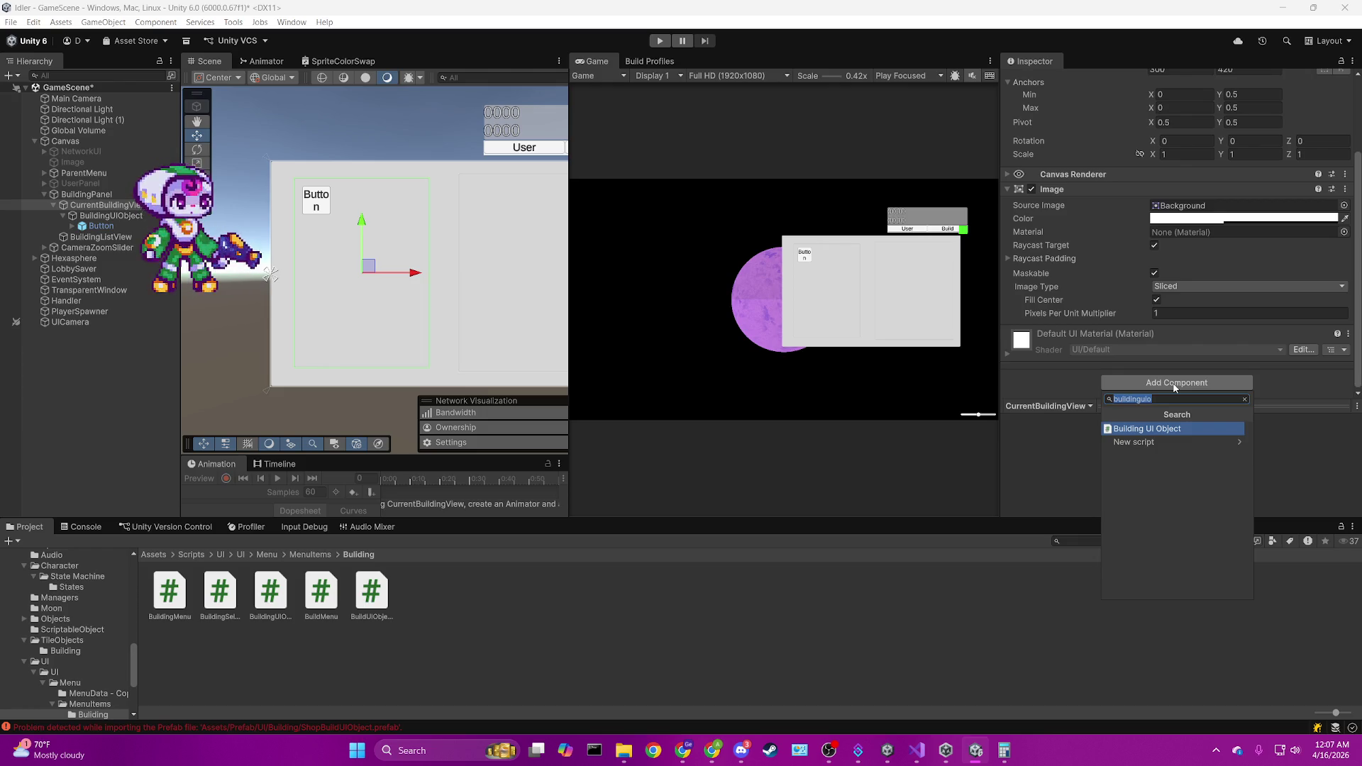
text(layout)
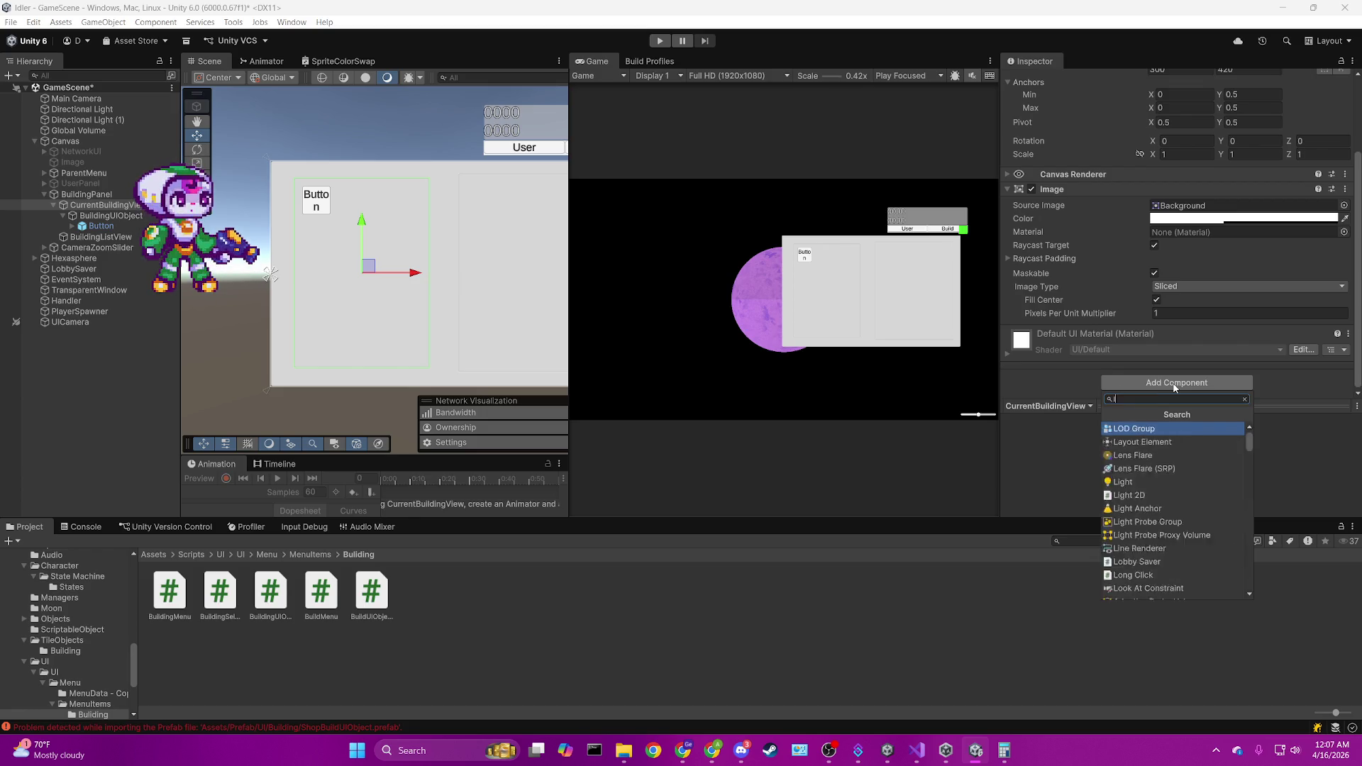
key(Down)
key(Down)
key(Down)
key(Return)
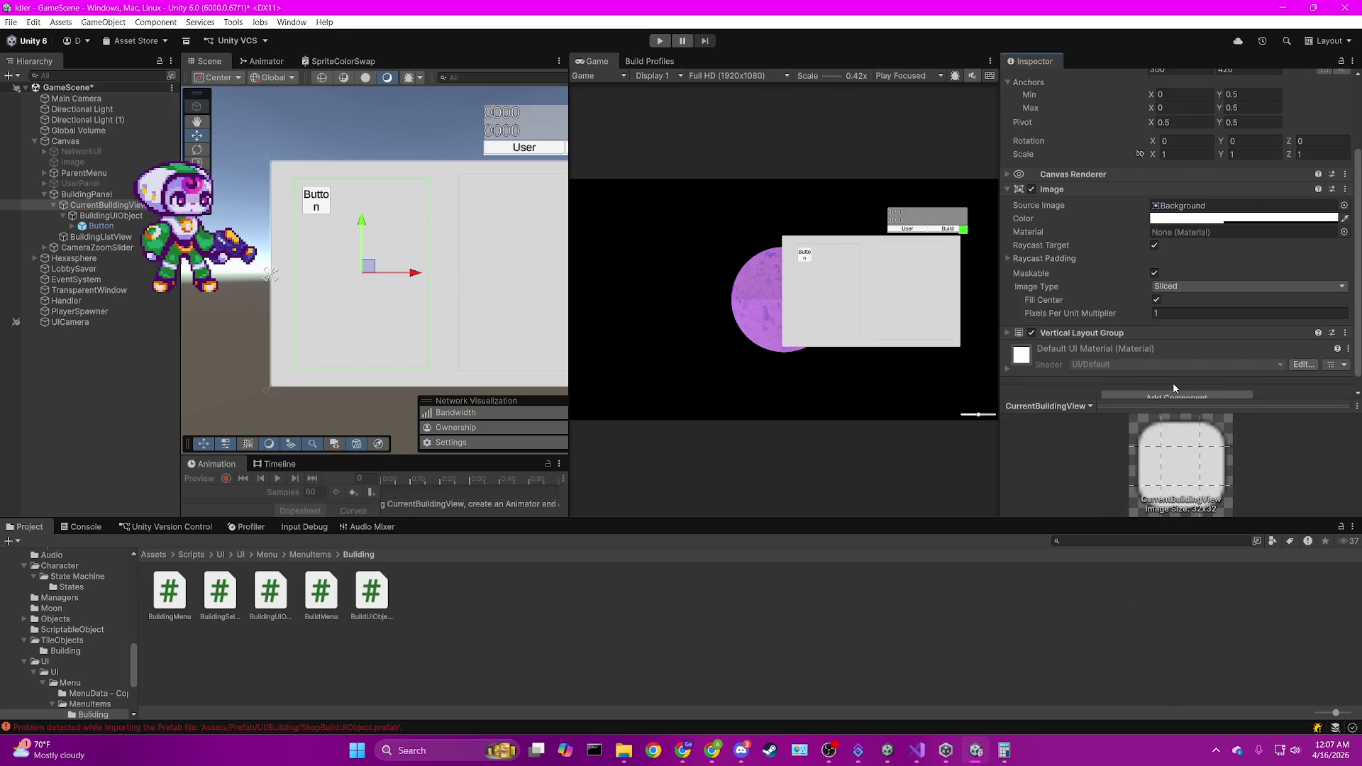
click(1092, 332)
scroll(1106, 333, down, 3)
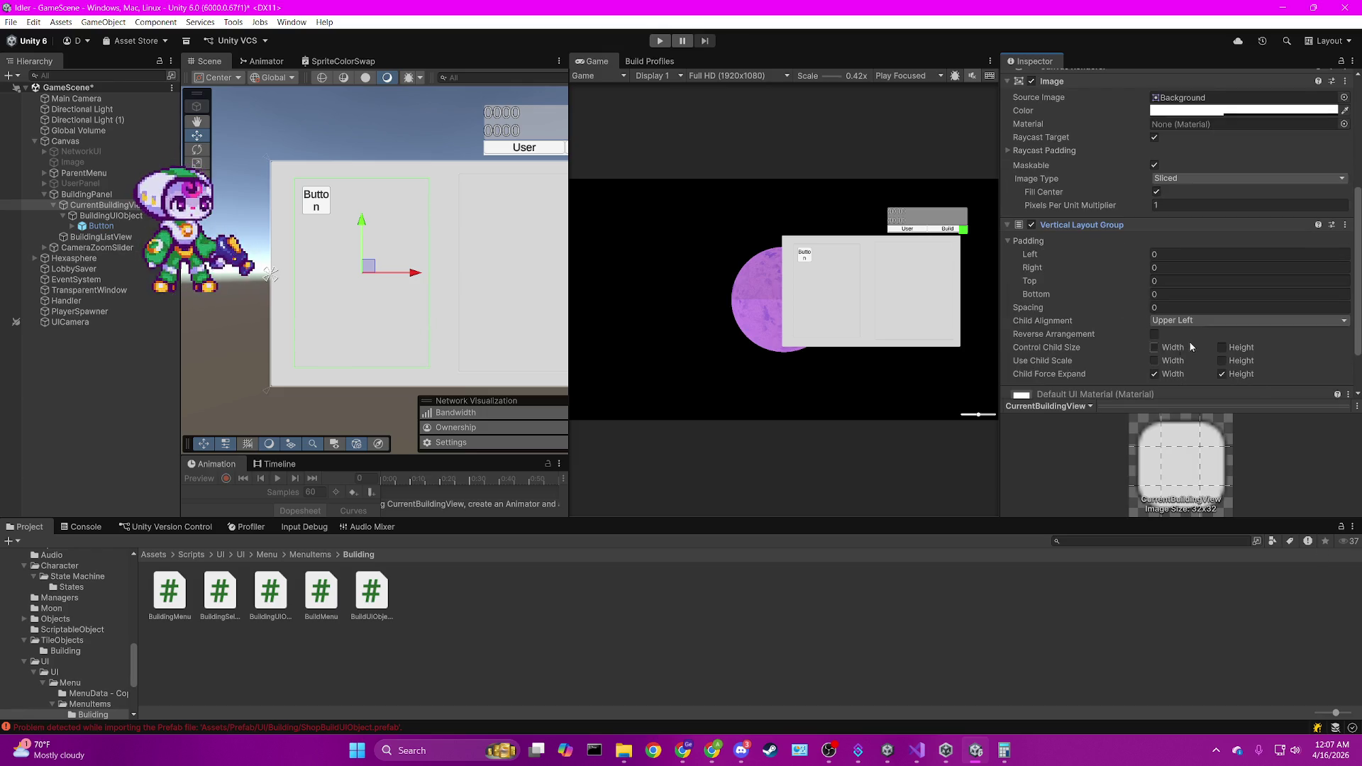
click(1163, 321)
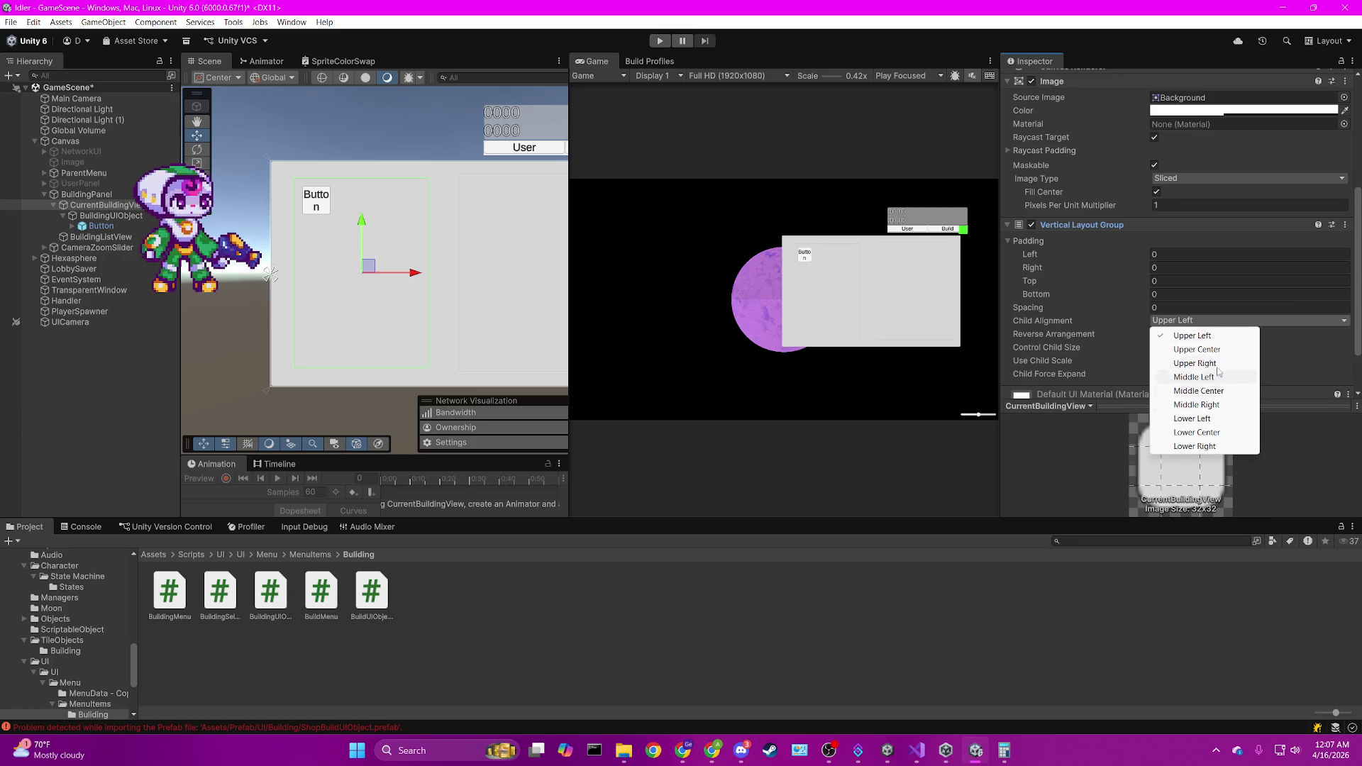
click(1225, 439)
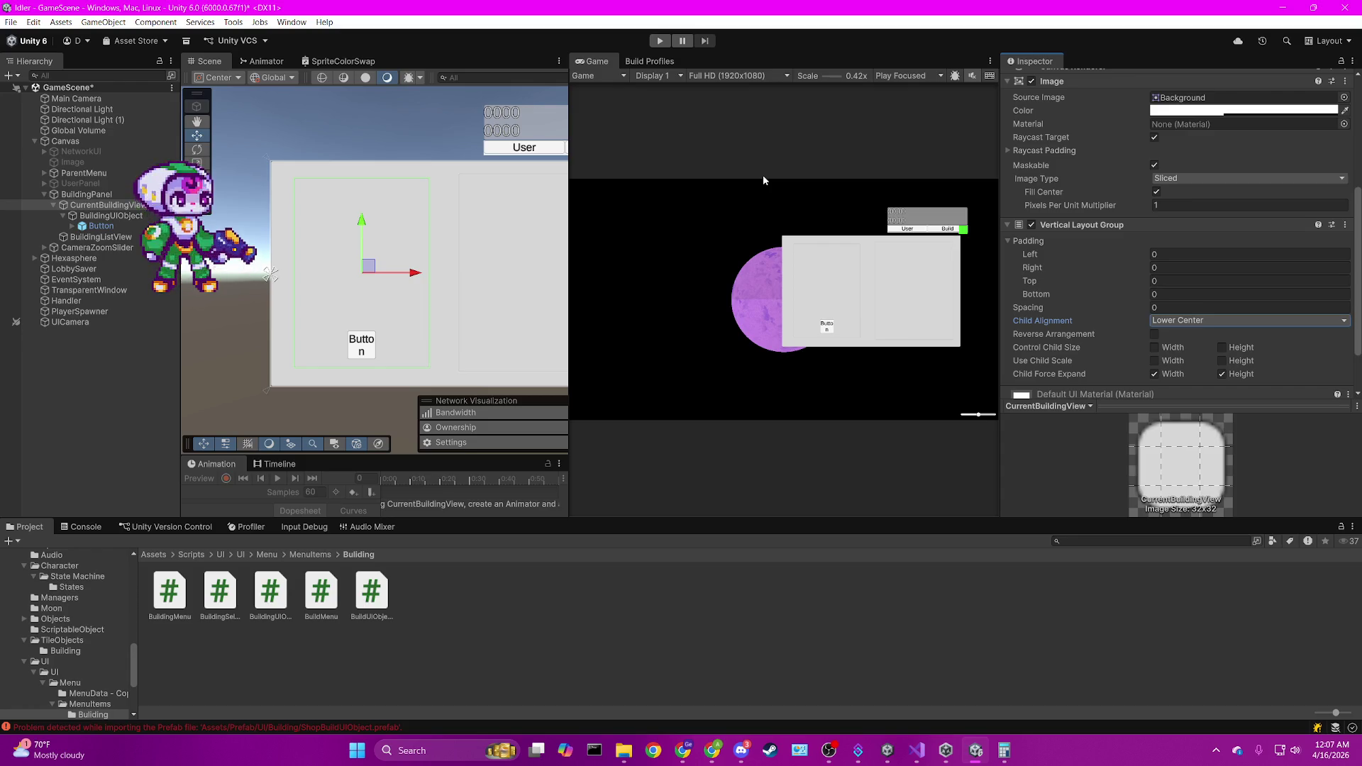
Turn off Child Force Expand for both width and height.
scroll(1216, 243, down, 2)
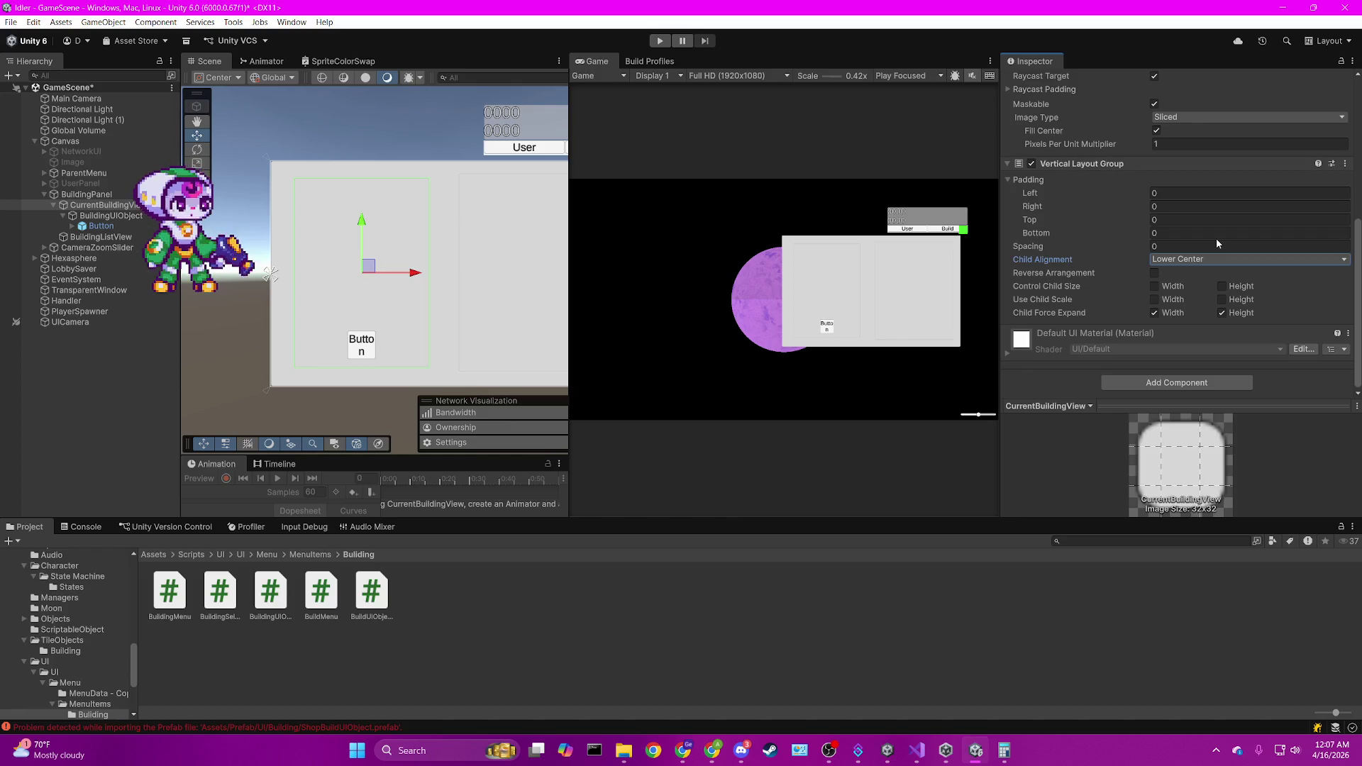
click(1221, 313)
click(1154, 312)
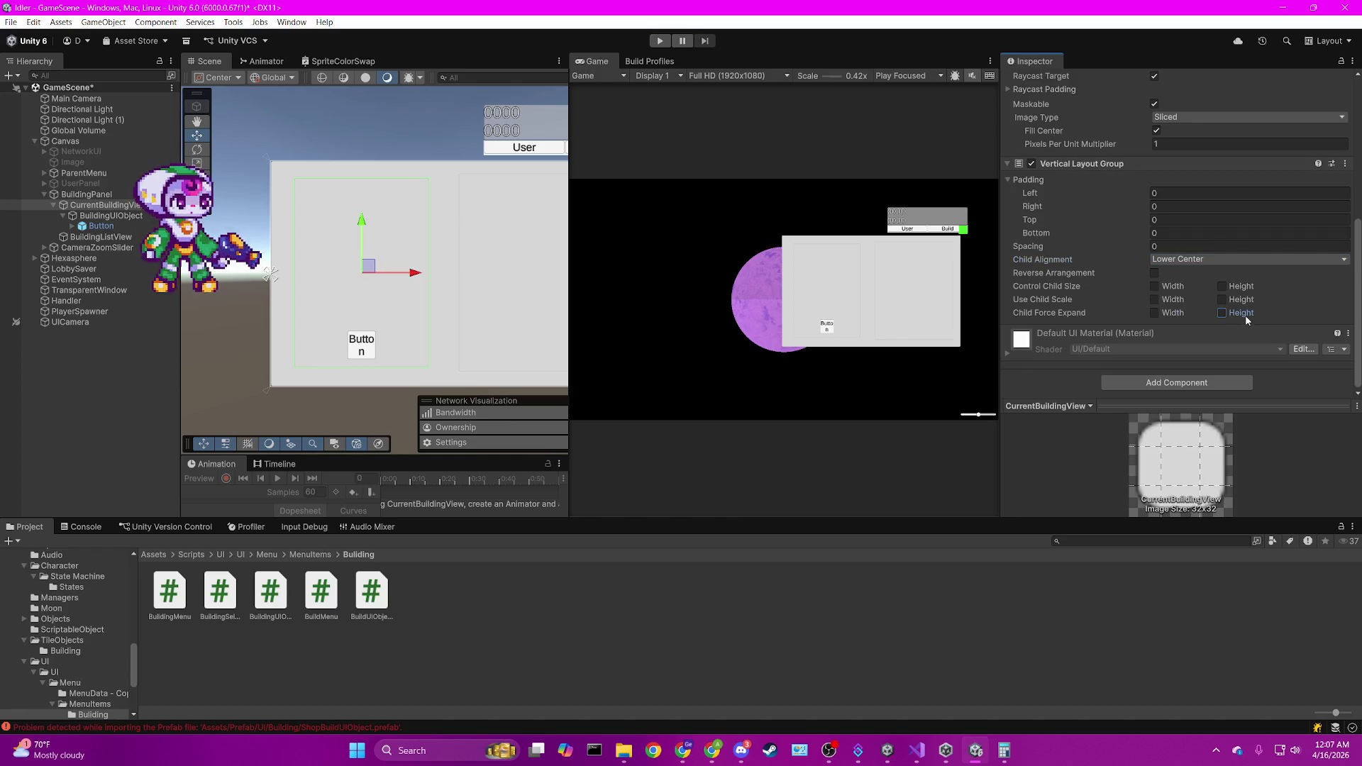
click(365, 355)
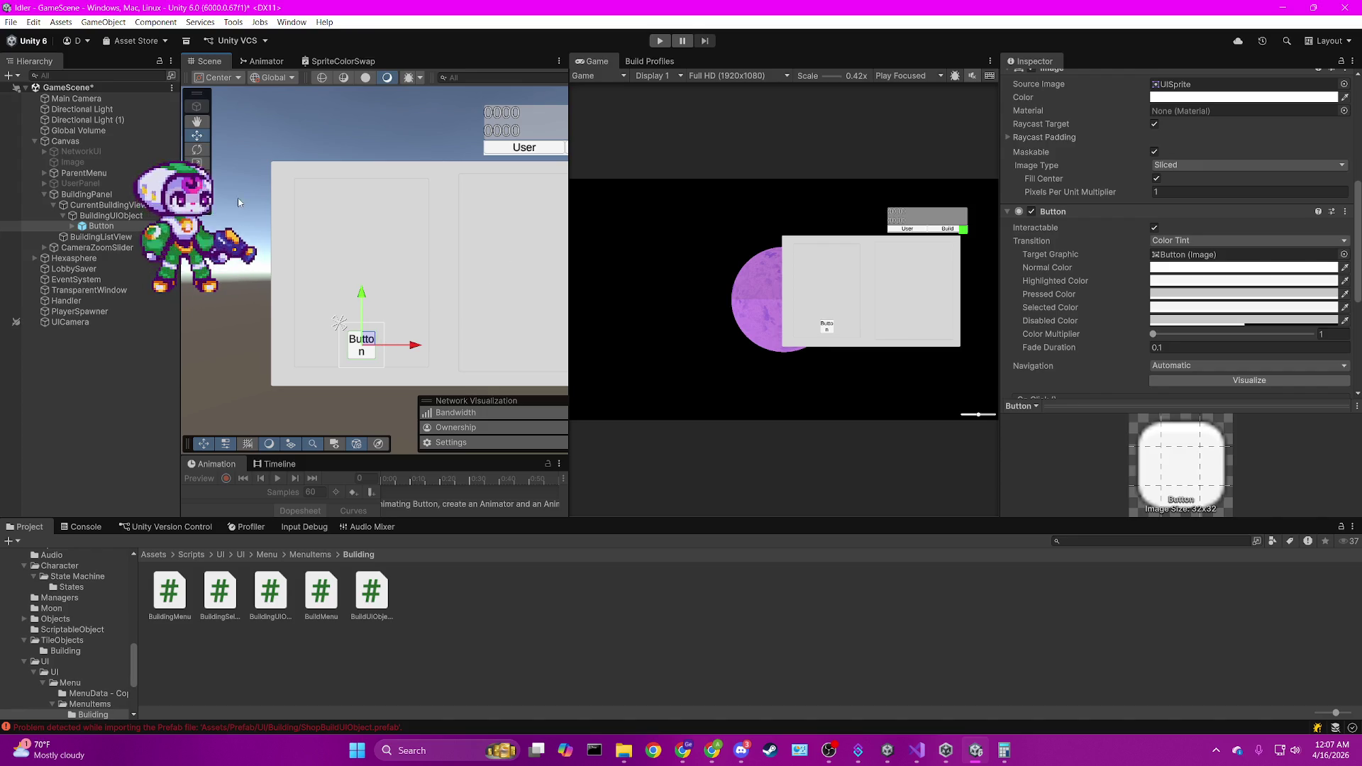
Navigate the Project window from the root Assets folder into the Prefab folder.
click(99, 216)
click(99, 226)
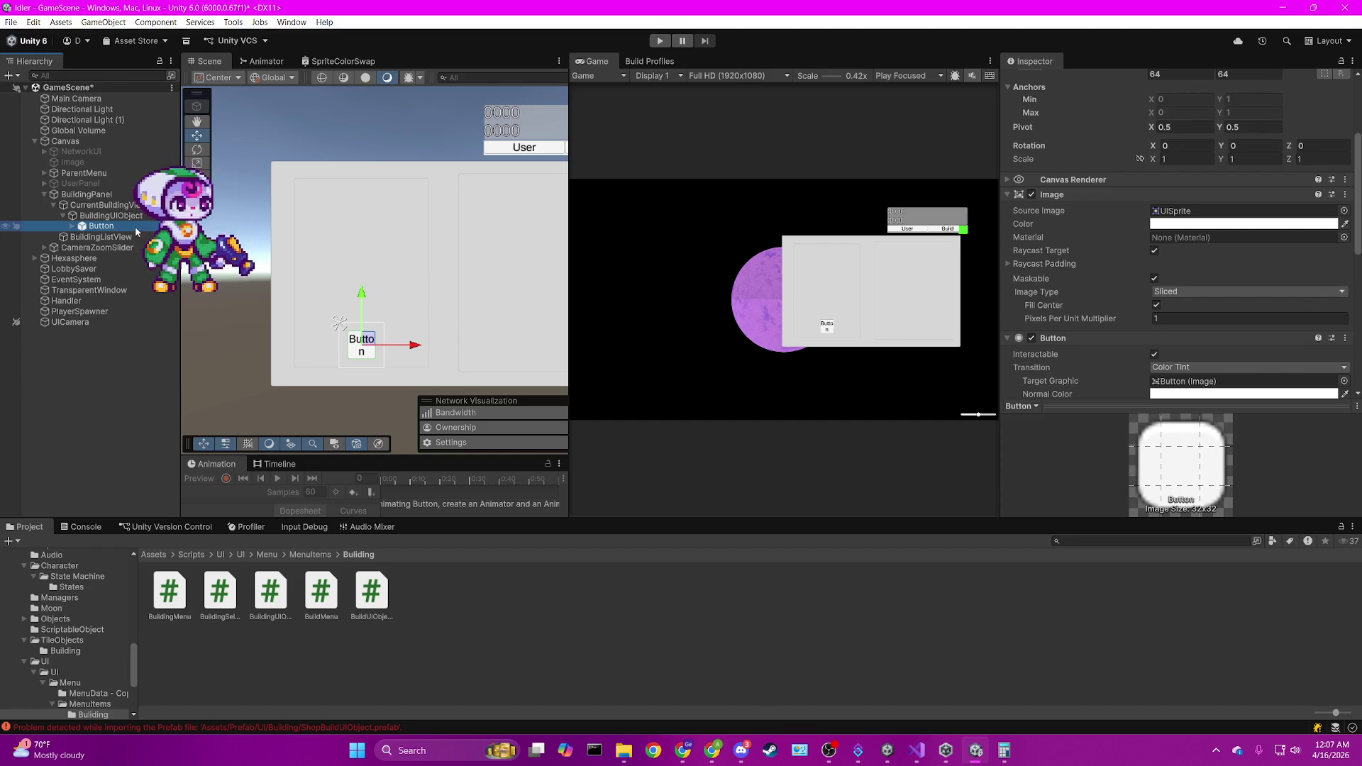
click(107, 216)
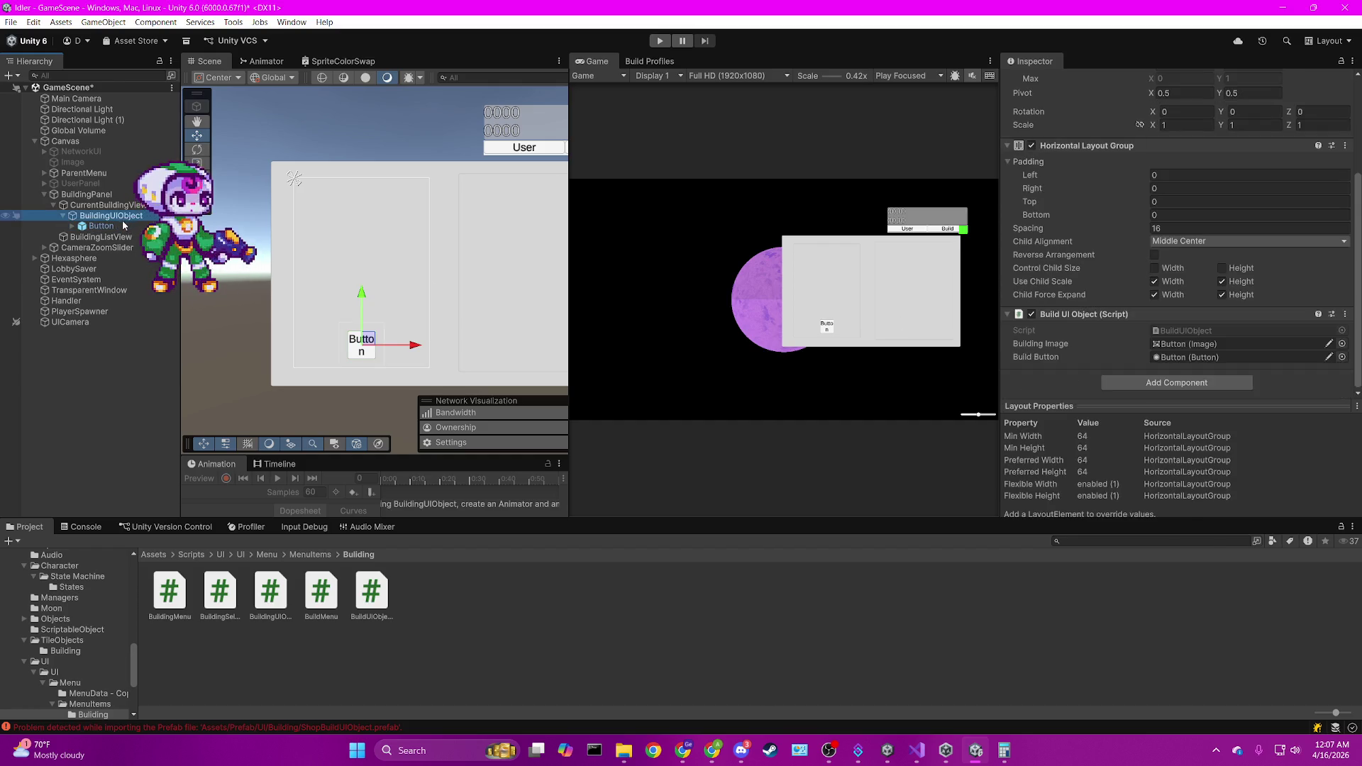
click(171, 550)
double_click(696, 593)
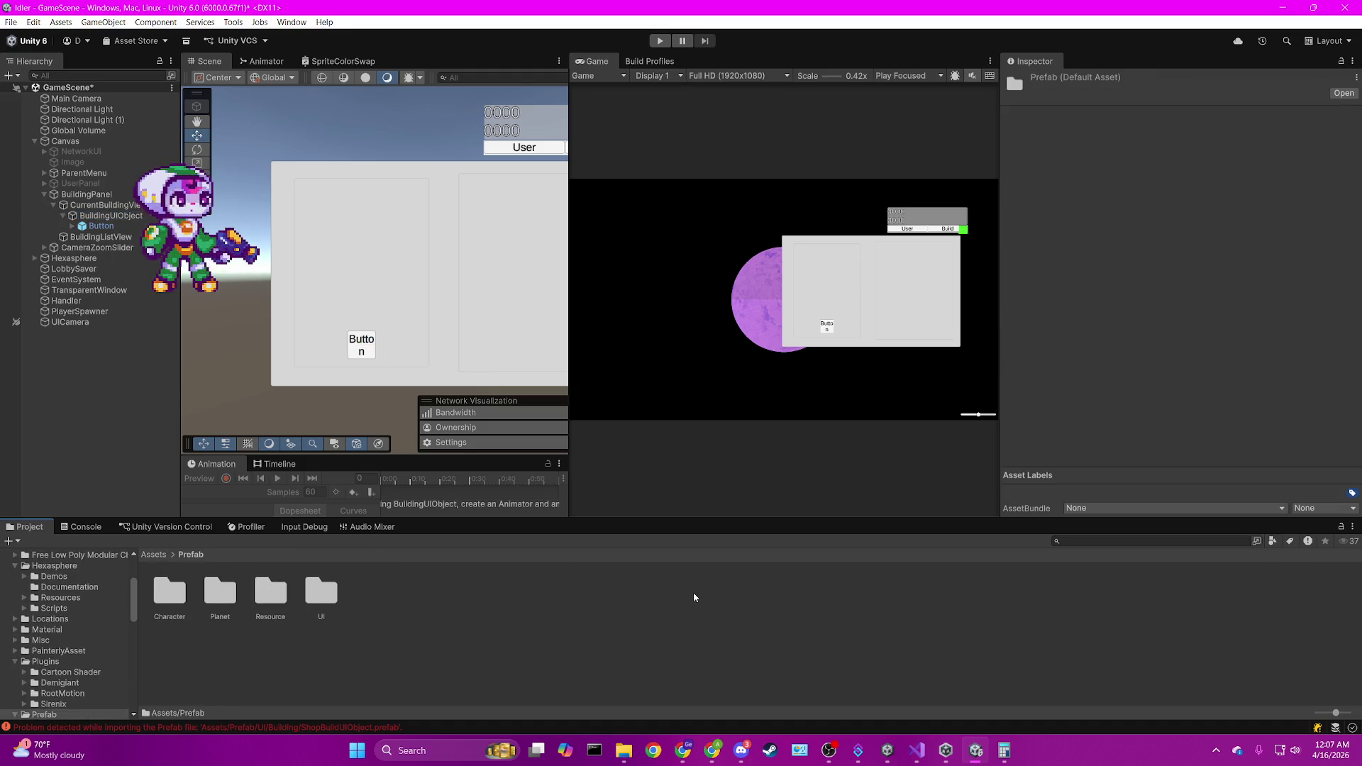
click(106, 216)
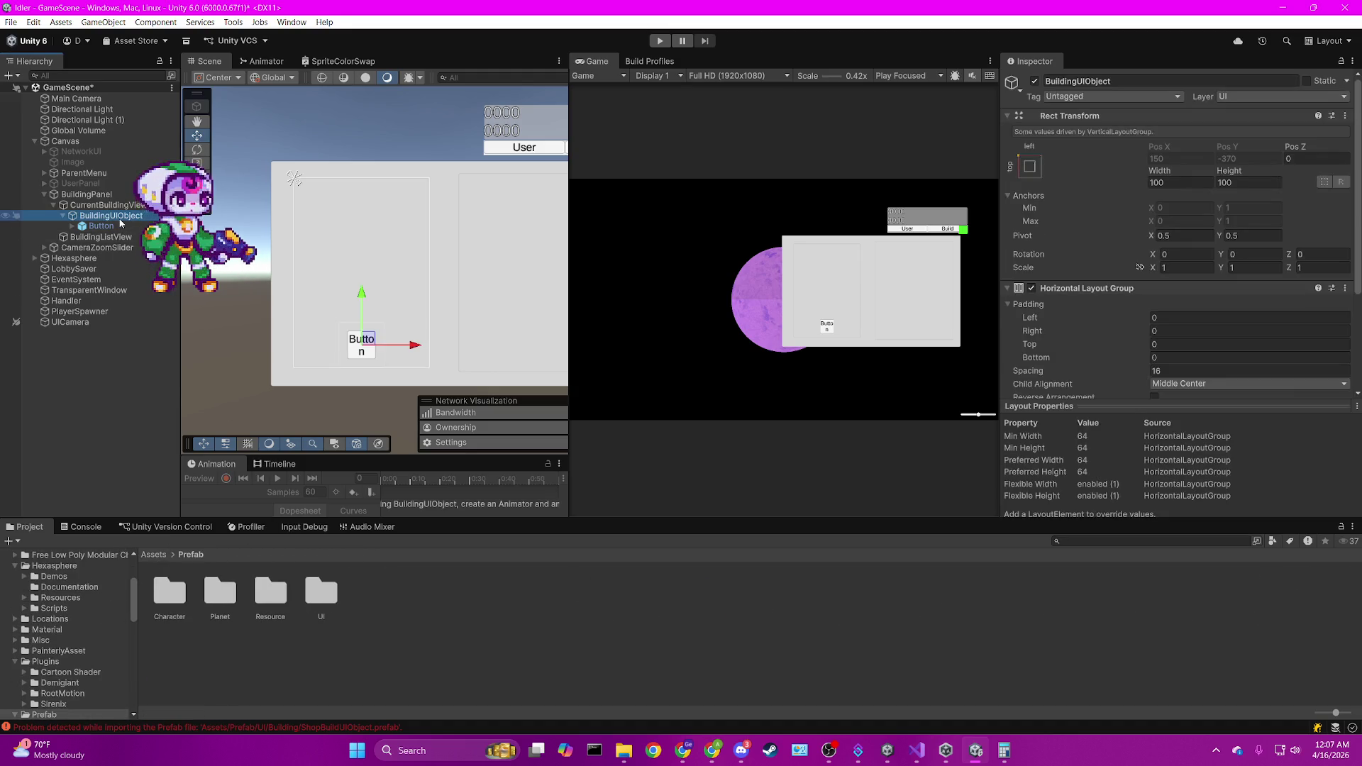
scroll(1305, 372, down, 4)
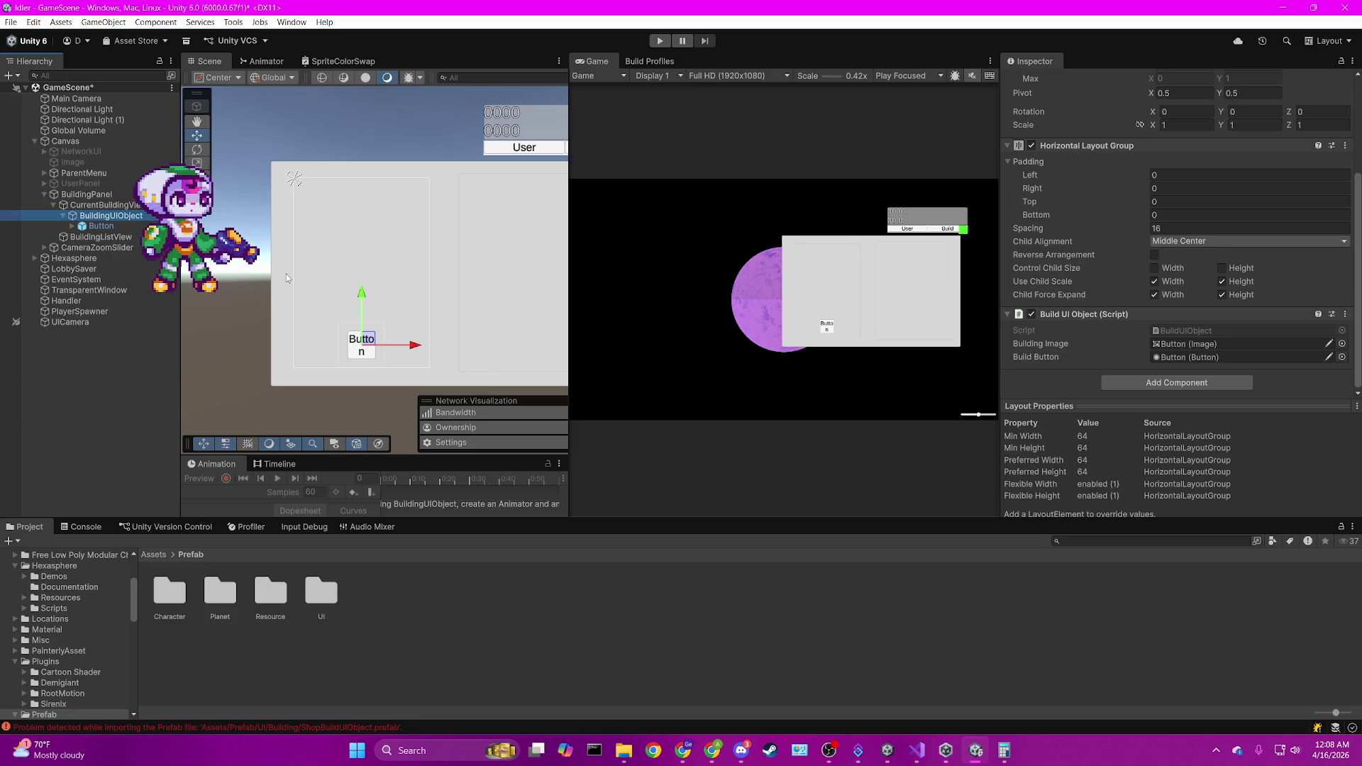
Delete the BuildingUIObject instance from the scene and open Prefab/UI/Building to select its prefab.
key(Delete)
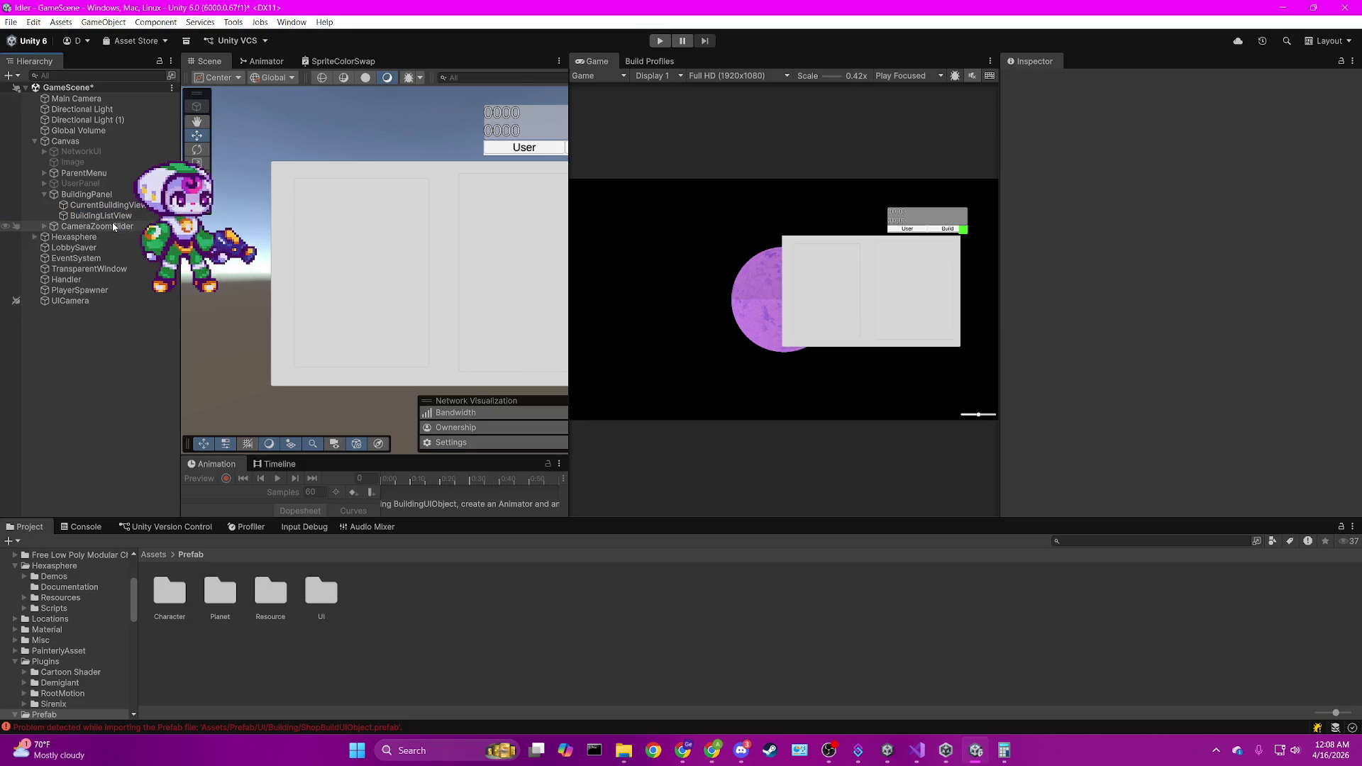
click(322, 593)
double_click(321, 592)
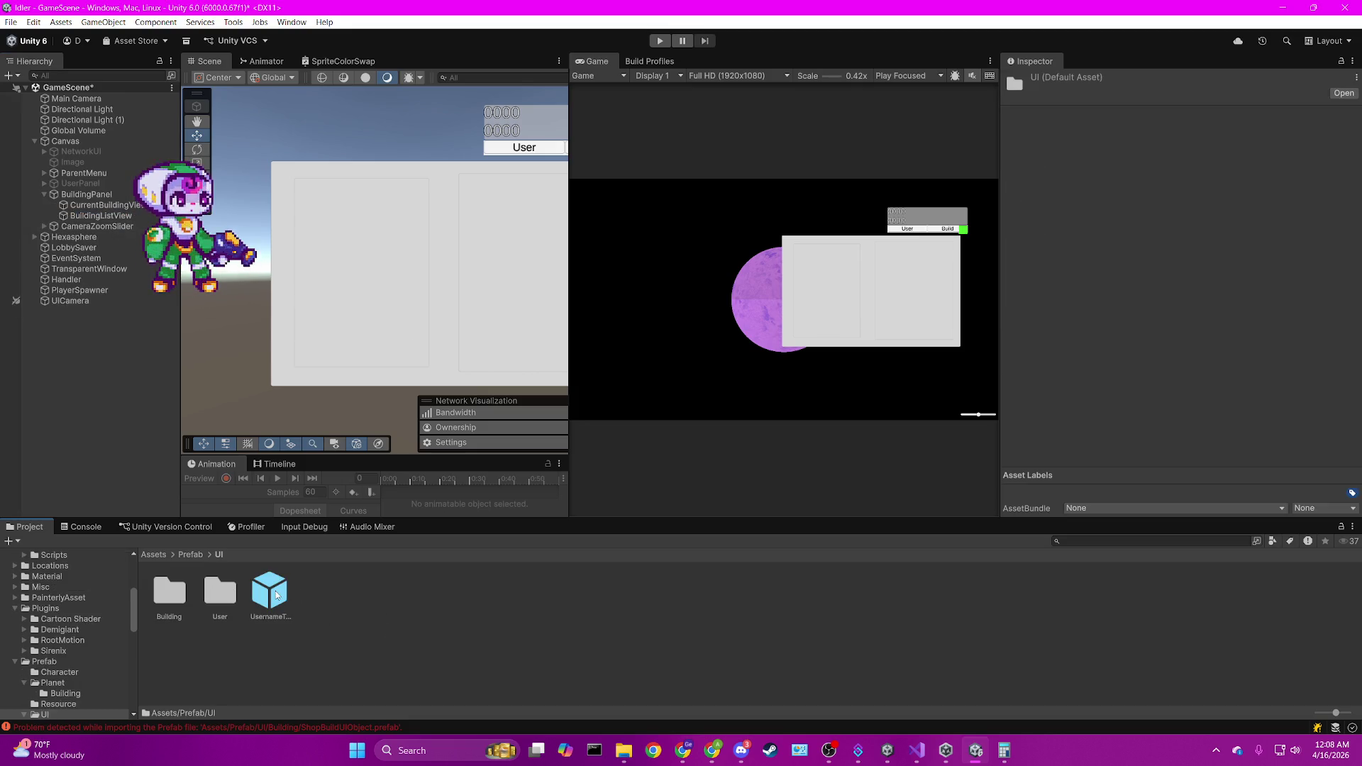
double_click(173, 592)
click(181, 594)
Link the BuildingUIObject prefab's own Button and Image to Upgrade Button and Building Img.
click(210, 596)
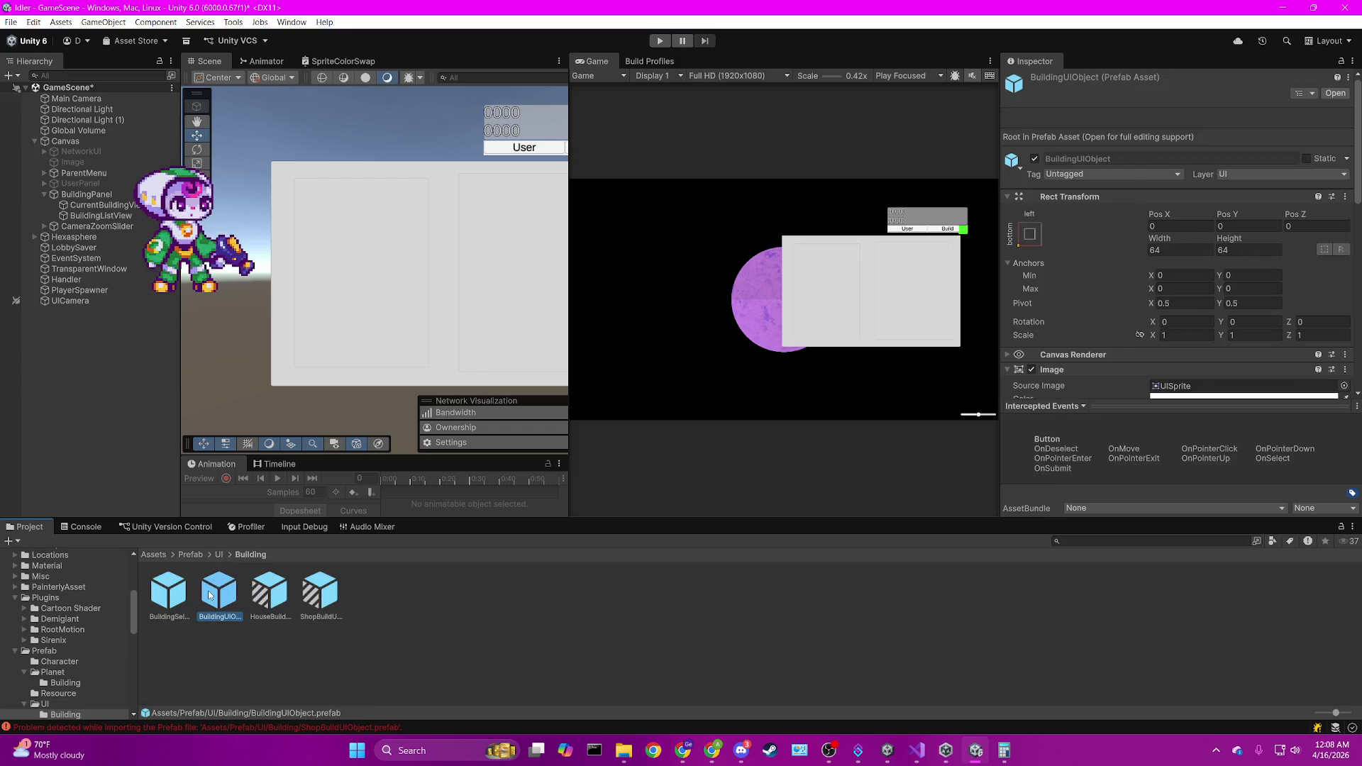
scroll(1262, 356, down, 10)
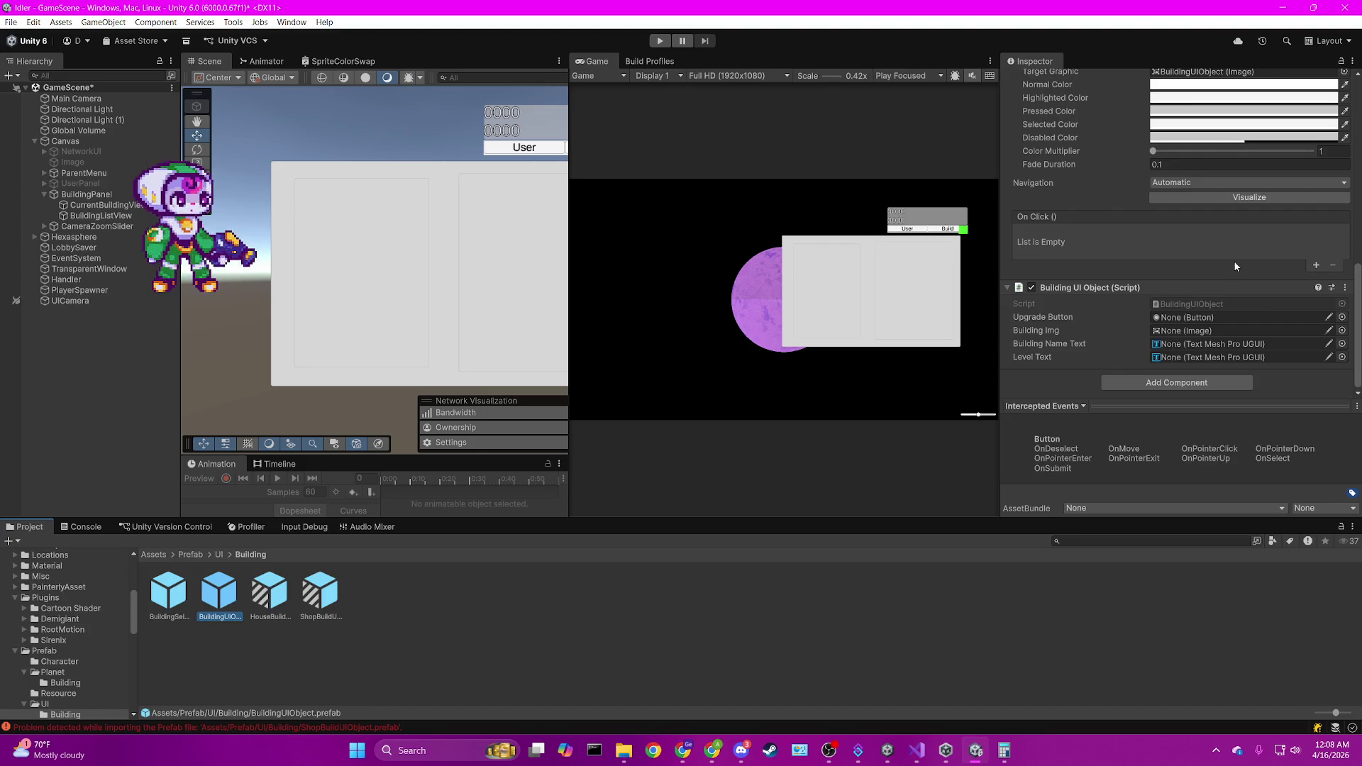
scroll(1234, 265, up, 3)
scroll(1234, 266, down, 3)
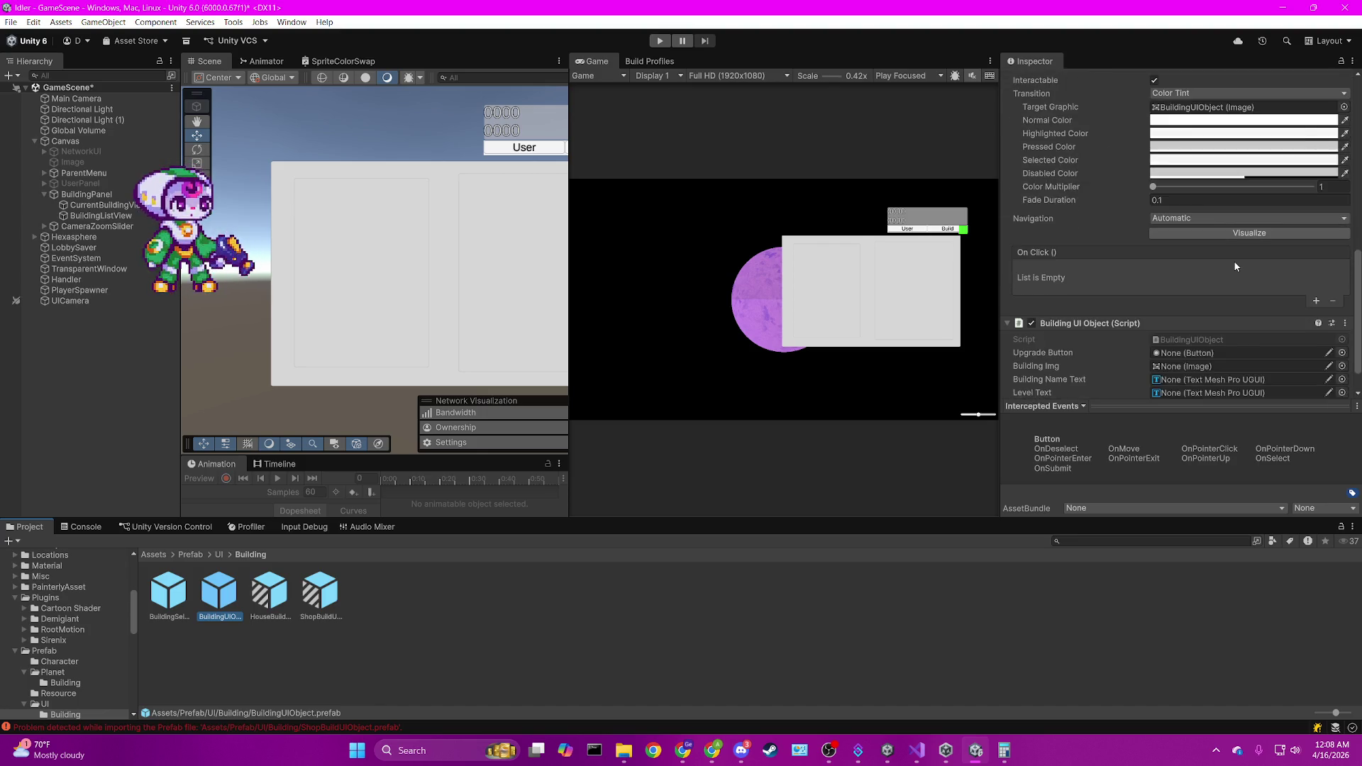
scroll(1235, 266, up, 3)
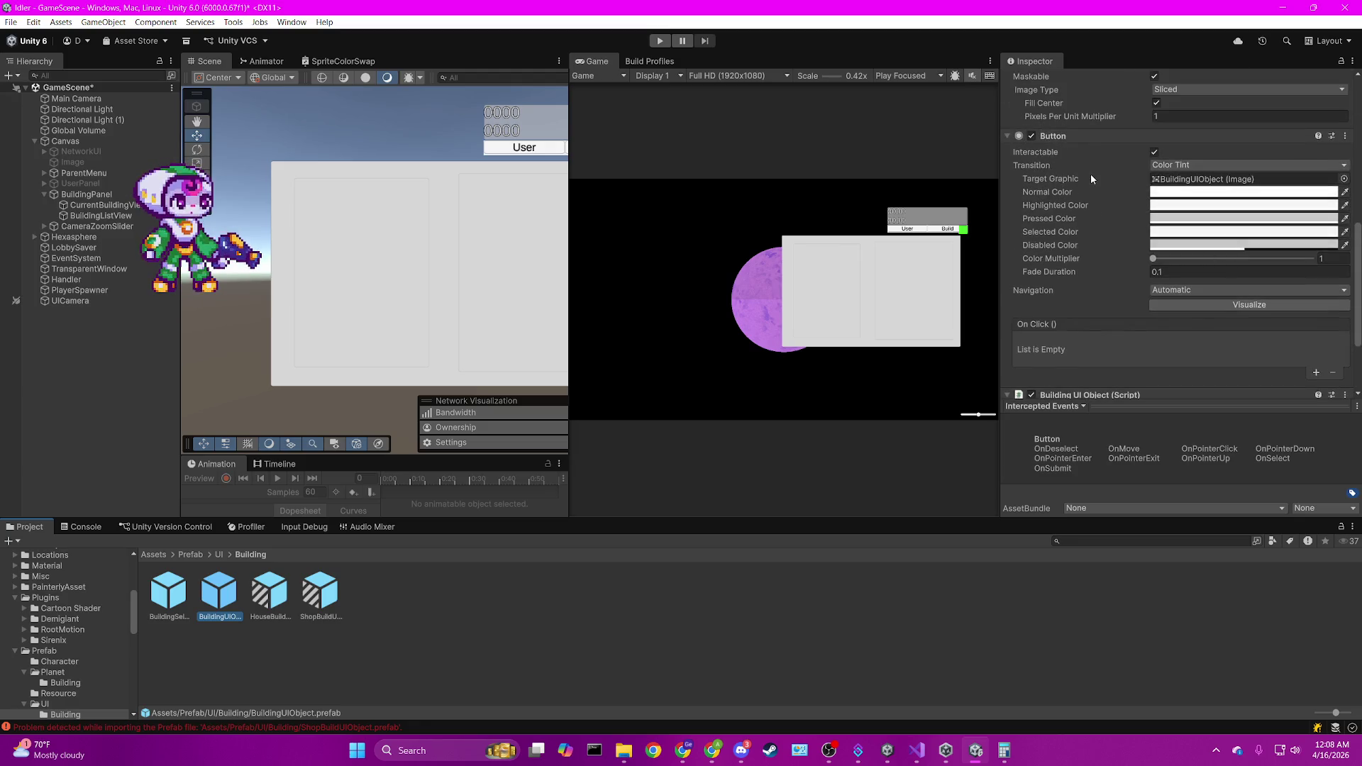
scroll(1088, 134, down, 3)
click(1188, 318)
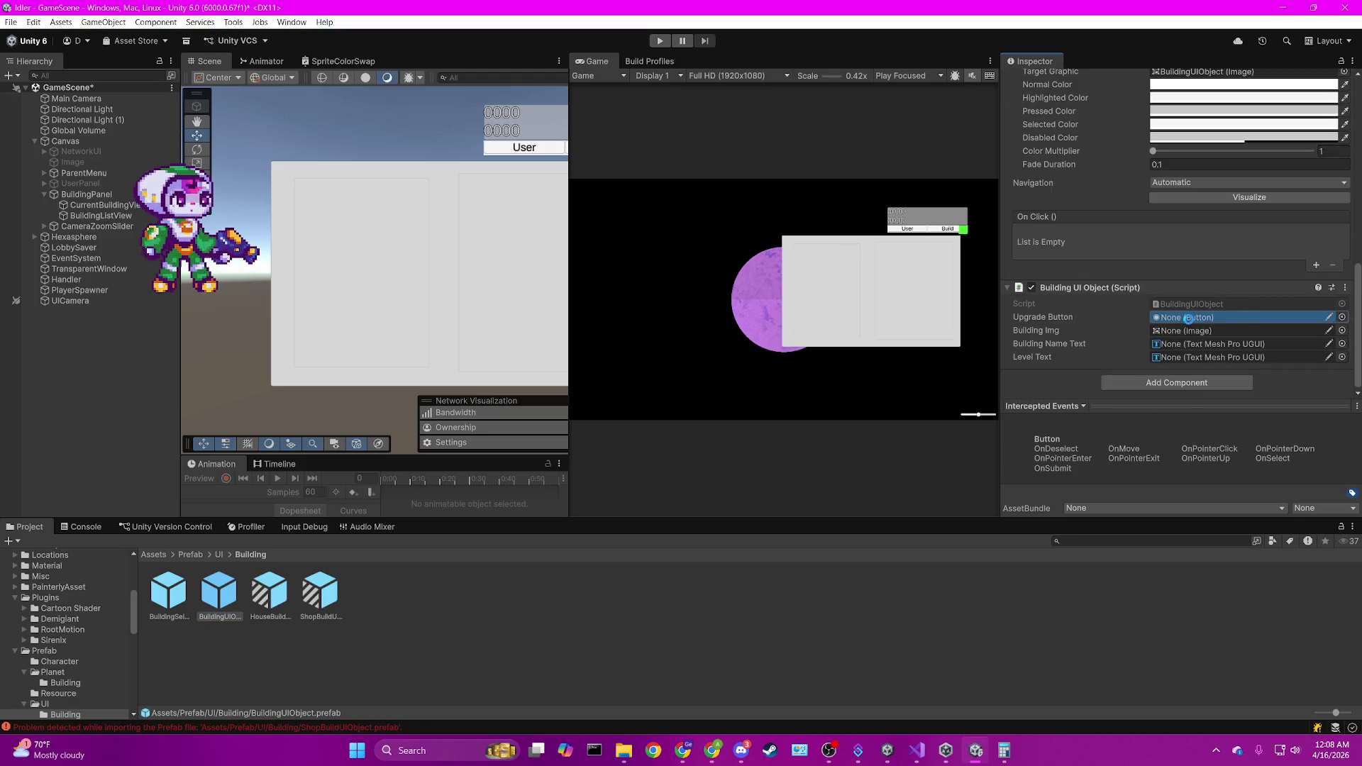
scroll(1236, 303, up, 10)
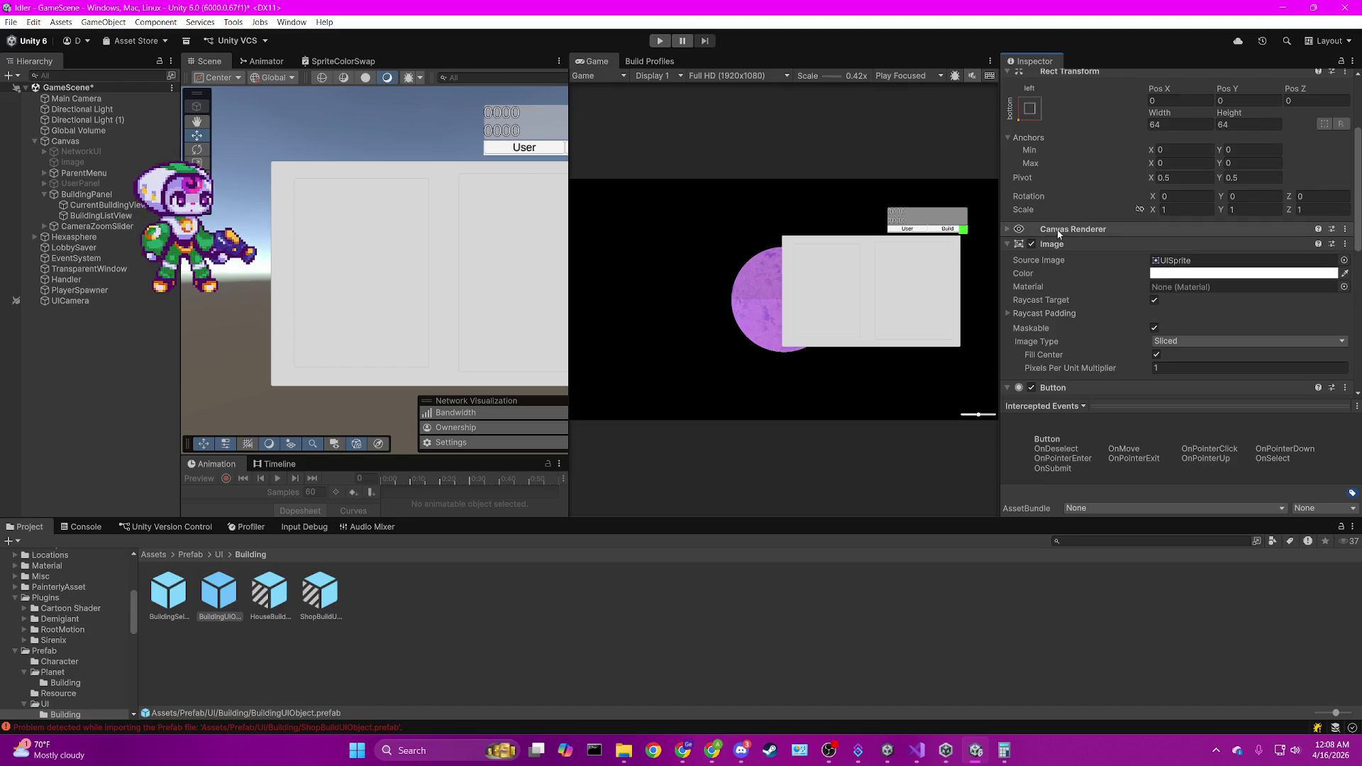
scroll(1189, 341, down, 10)
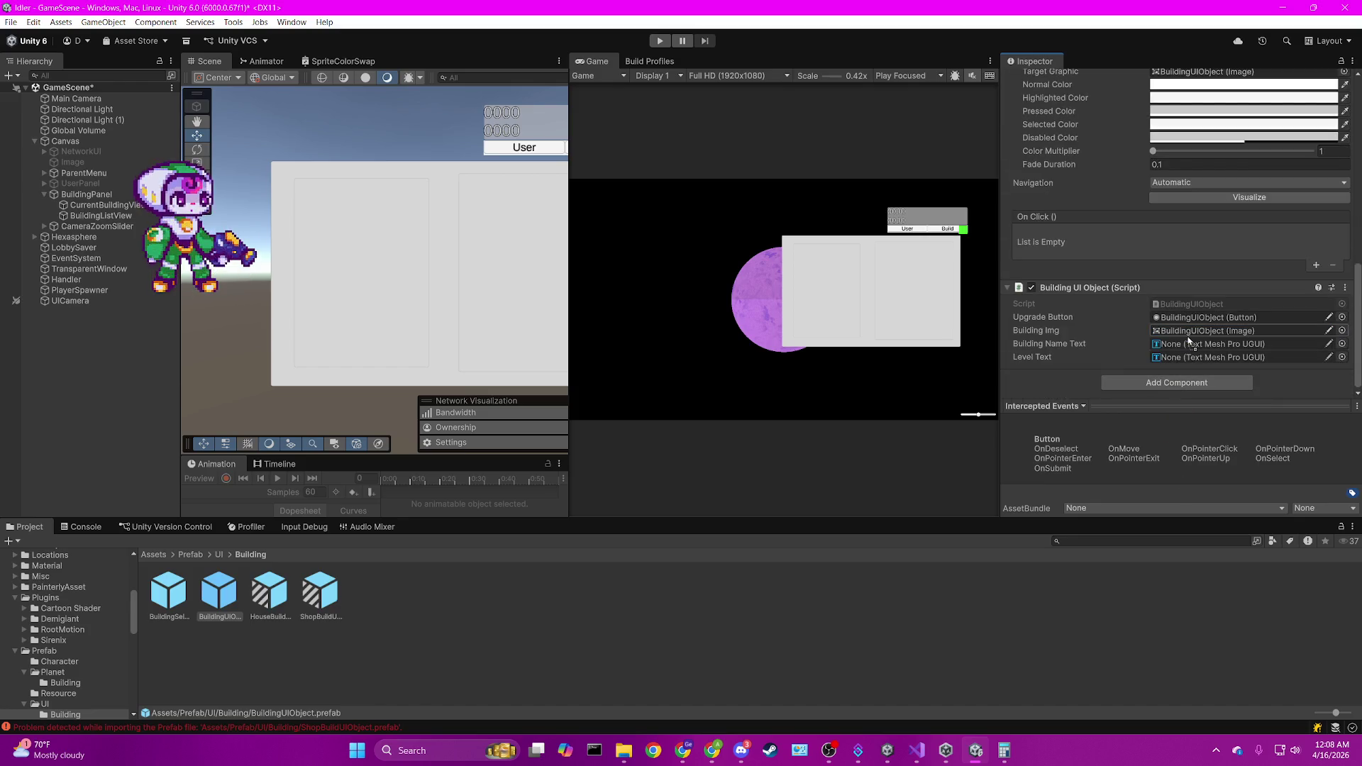
scroll(1092, 291, up, 8)
scroll(1092, 291, down, 5)
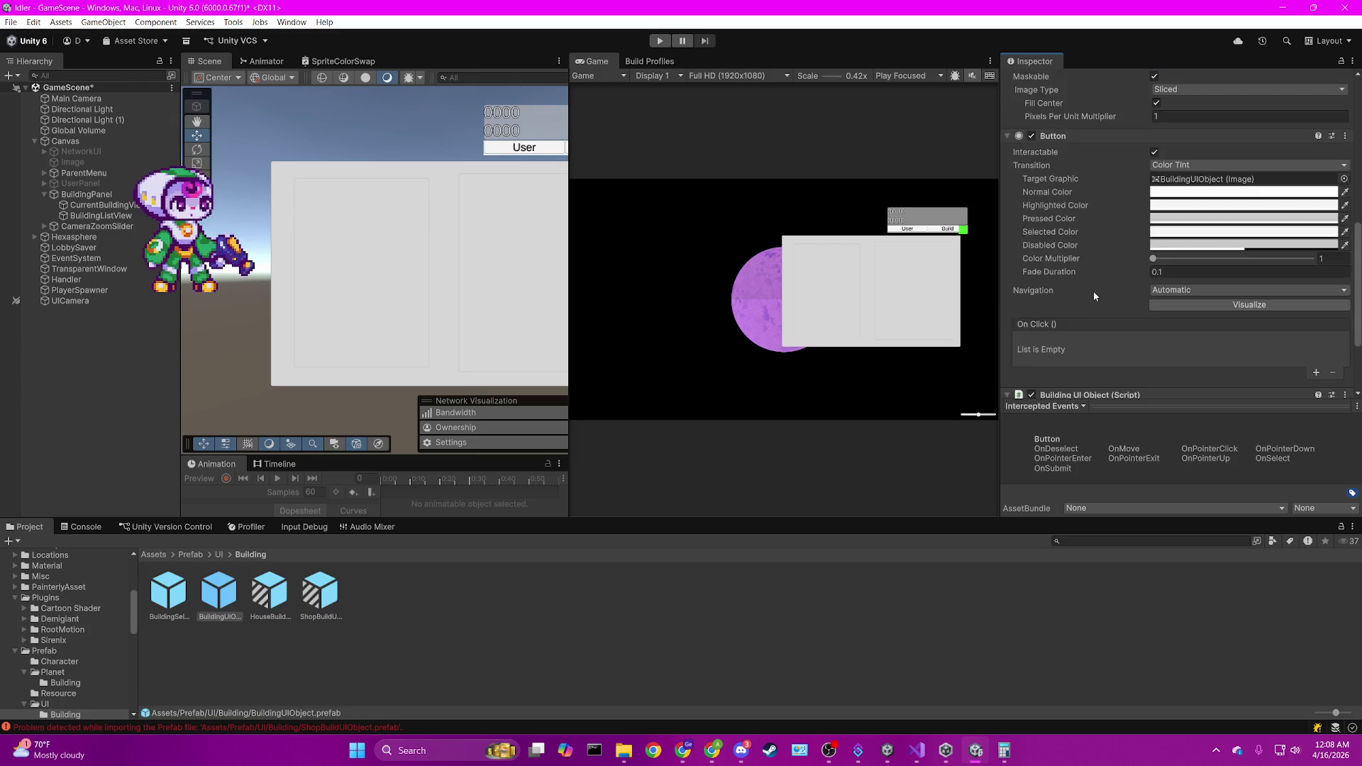
scroll(1094, 296, down, 3)
Open the BuildingUIObject prefab and assign its Text (TMP) child to Building Name Text.
double_click(219, 592)
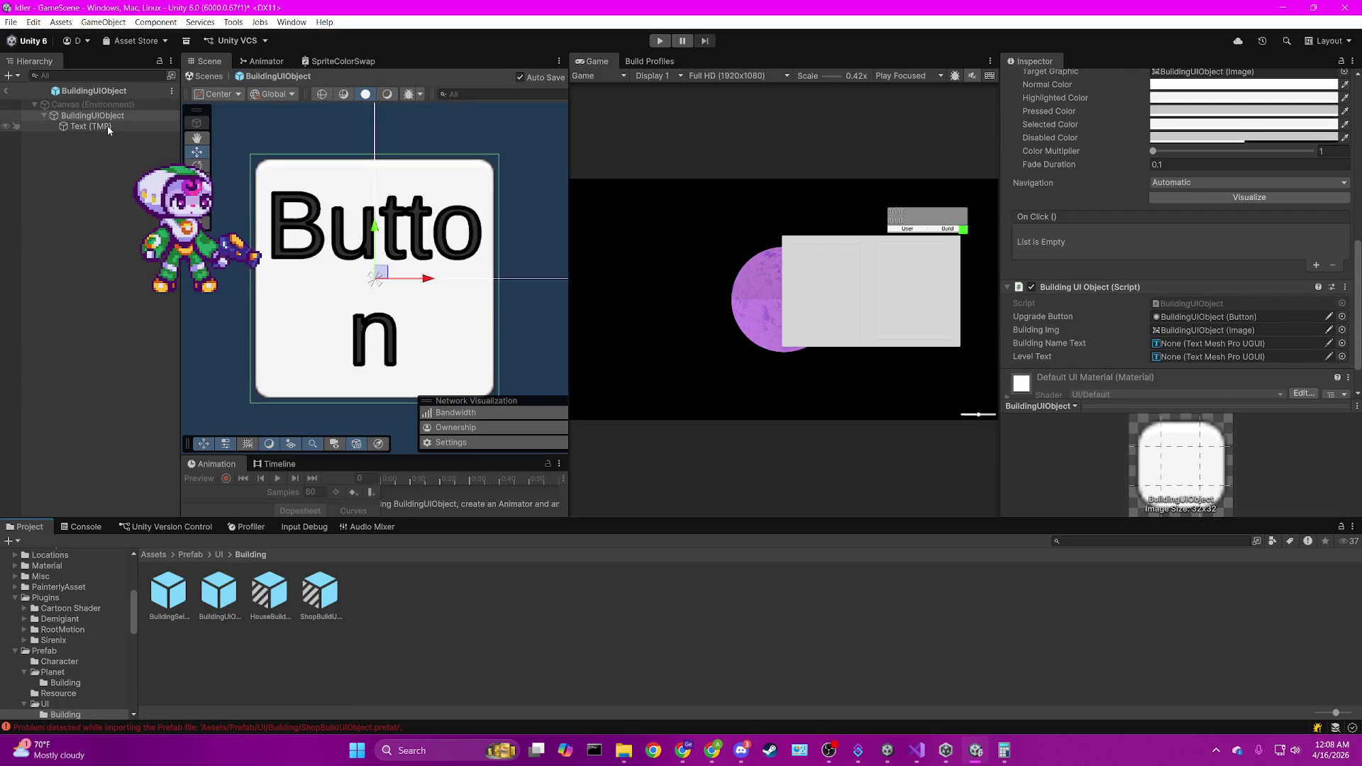
mouse_move(108, 130)
mouse_down()
mouse_move(1205, 344)
mouse_move(1203, 308)
mouse_up()
scroll(1205, 343, down, 1)
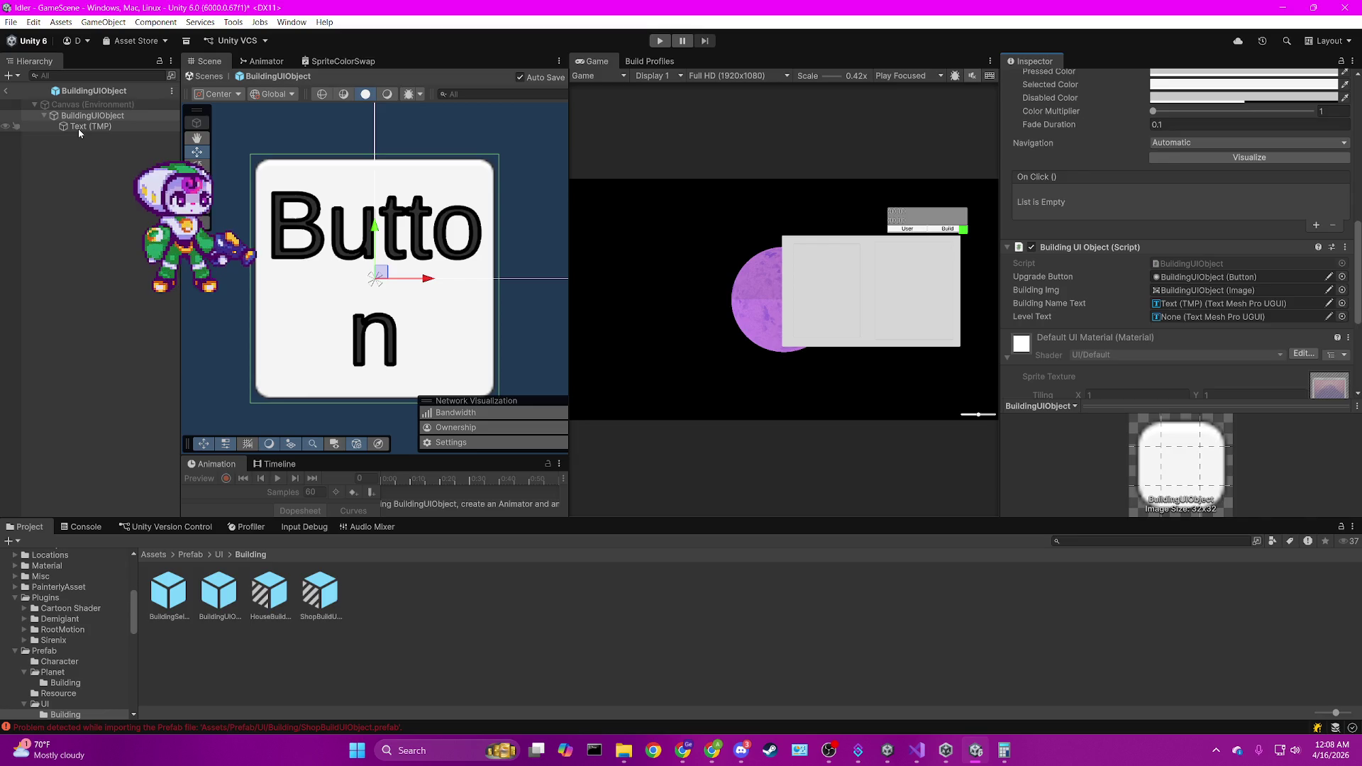
Select the BuildingUIObject root and open its script in Visual Studio.
click(94, 141)
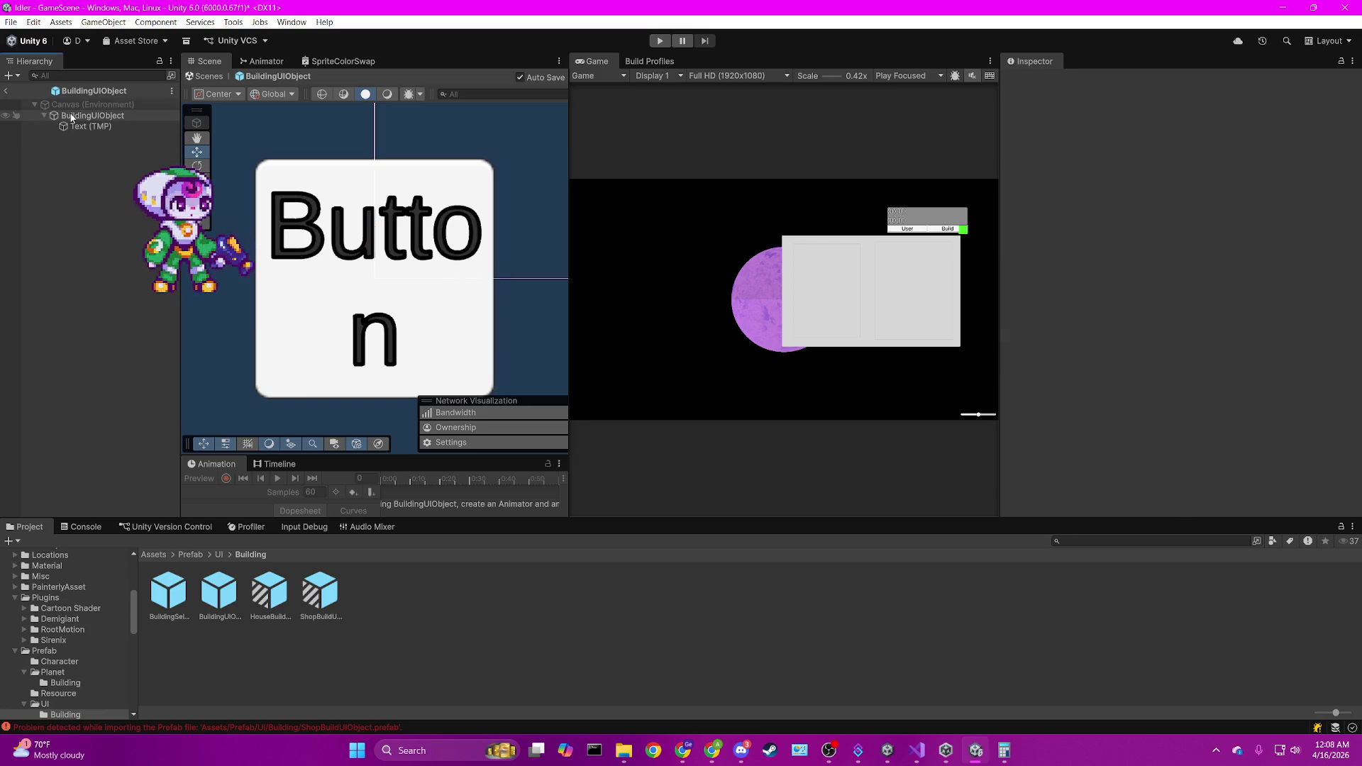
click(71, 118)
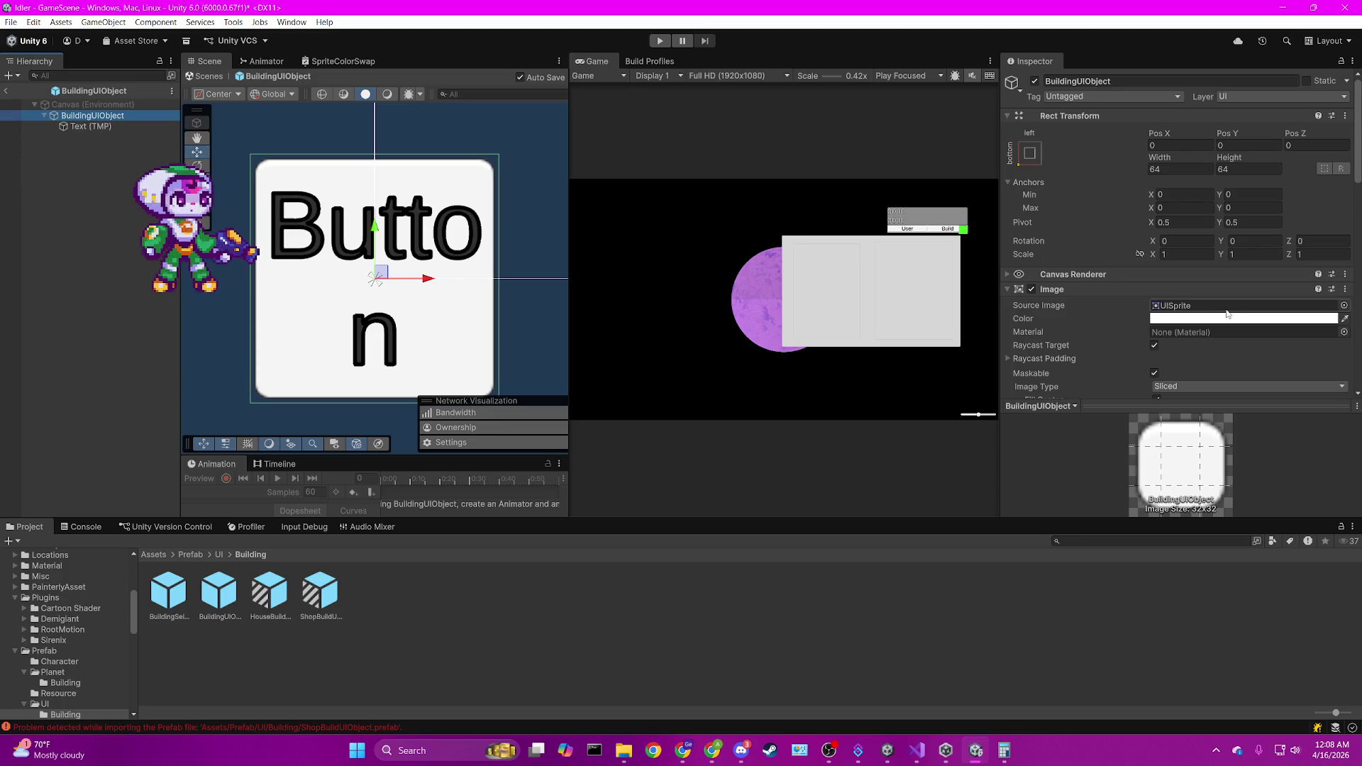
scroll(1218, 309, down, 10)
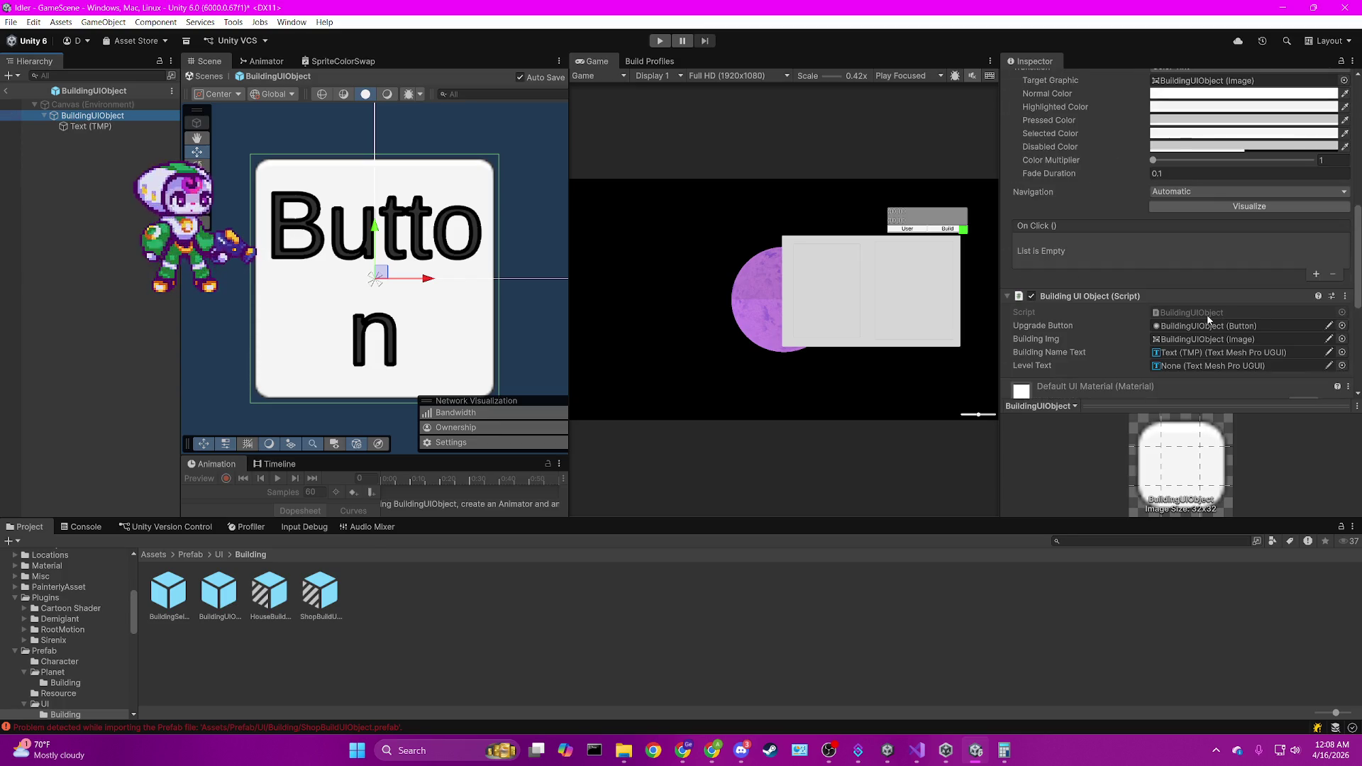
double_click(1208, 315)
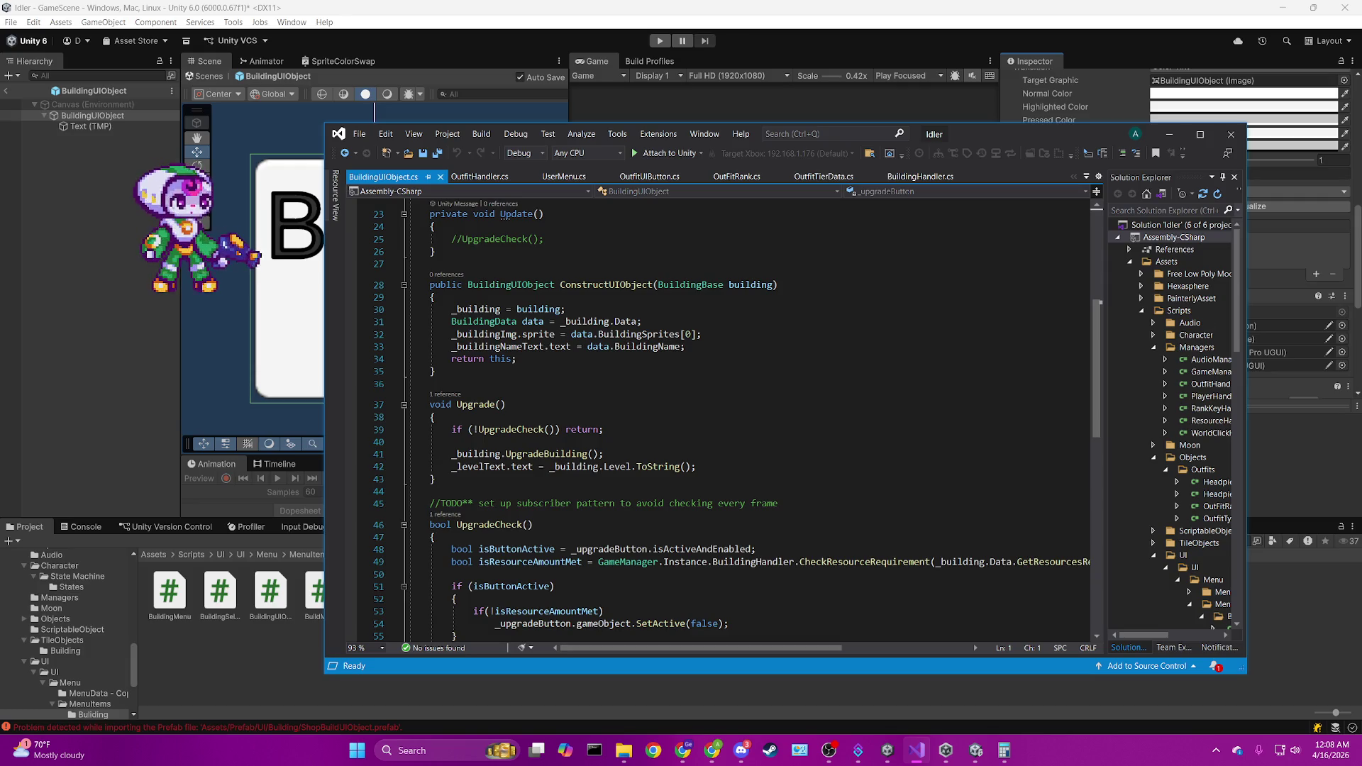
Review where the _levelText field is used in BuildingUIObject.cs.
key(alt+Tab)
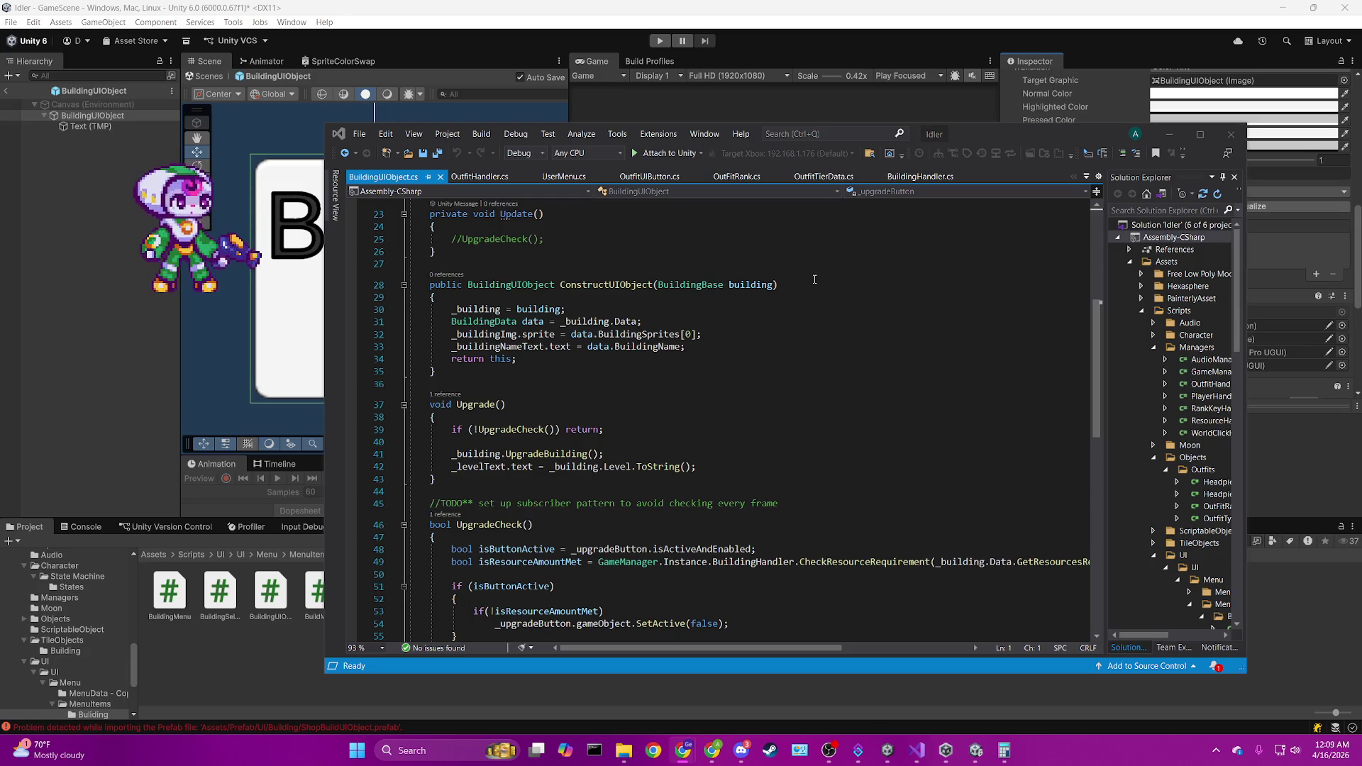
scroll(815, 279, up, 3)
scroll(814, 278, down, 3)
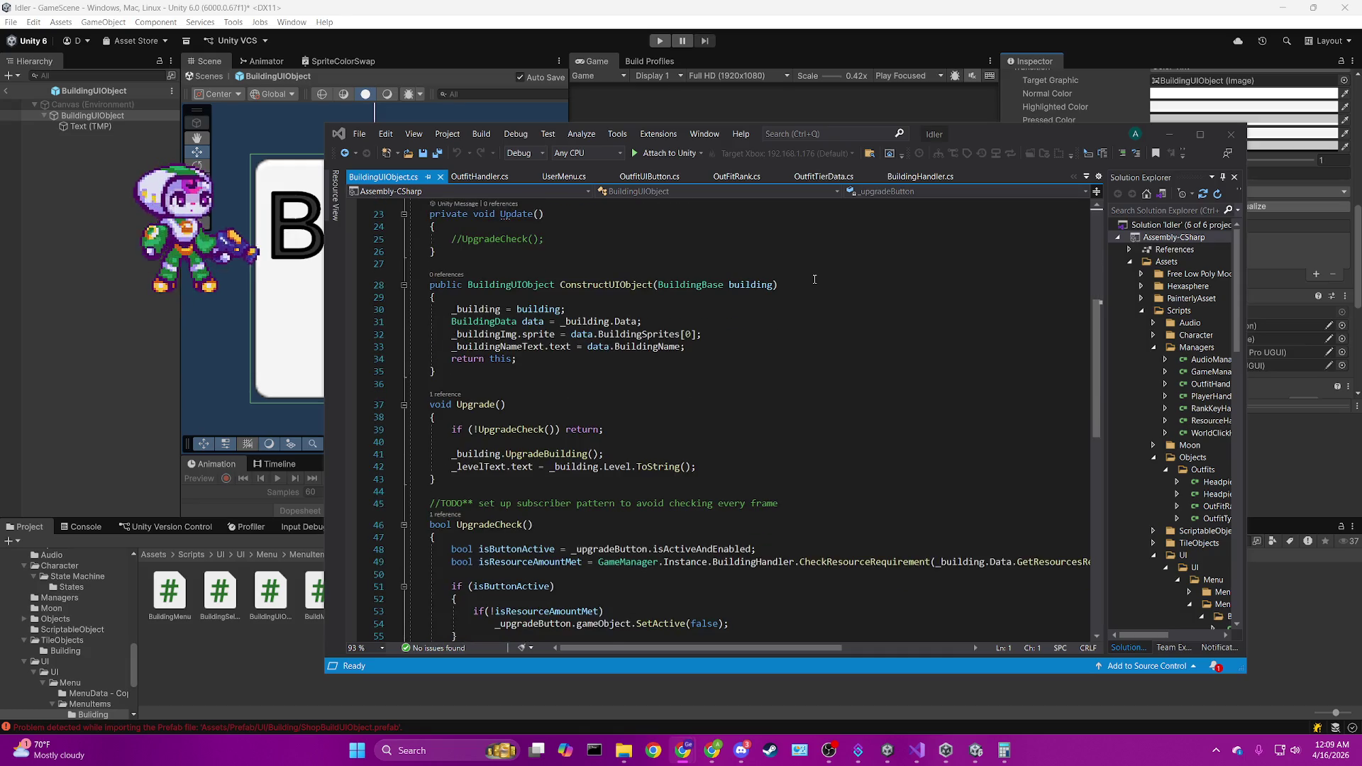
scroll(814, 279, down, 5)
scroll(815, 279, up, 10)
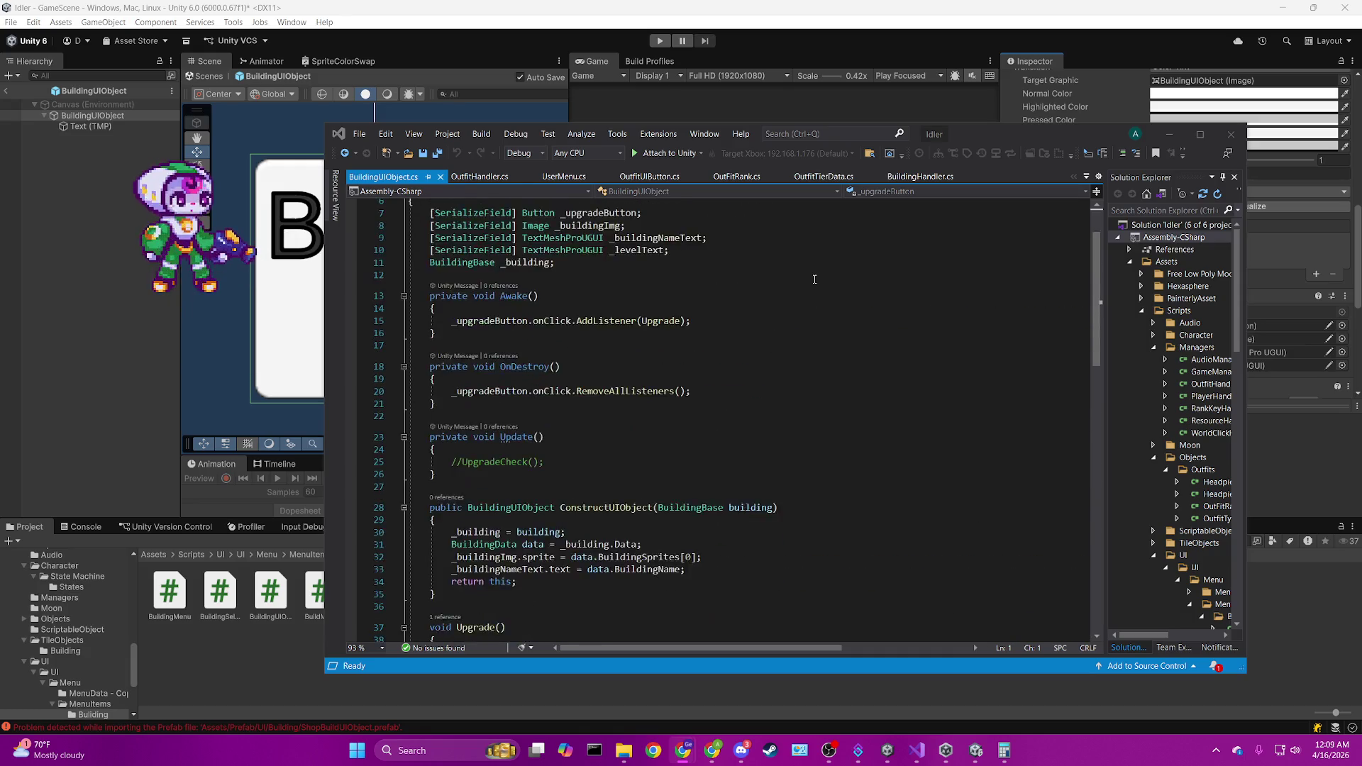
scroll(814, 278, up, 2)
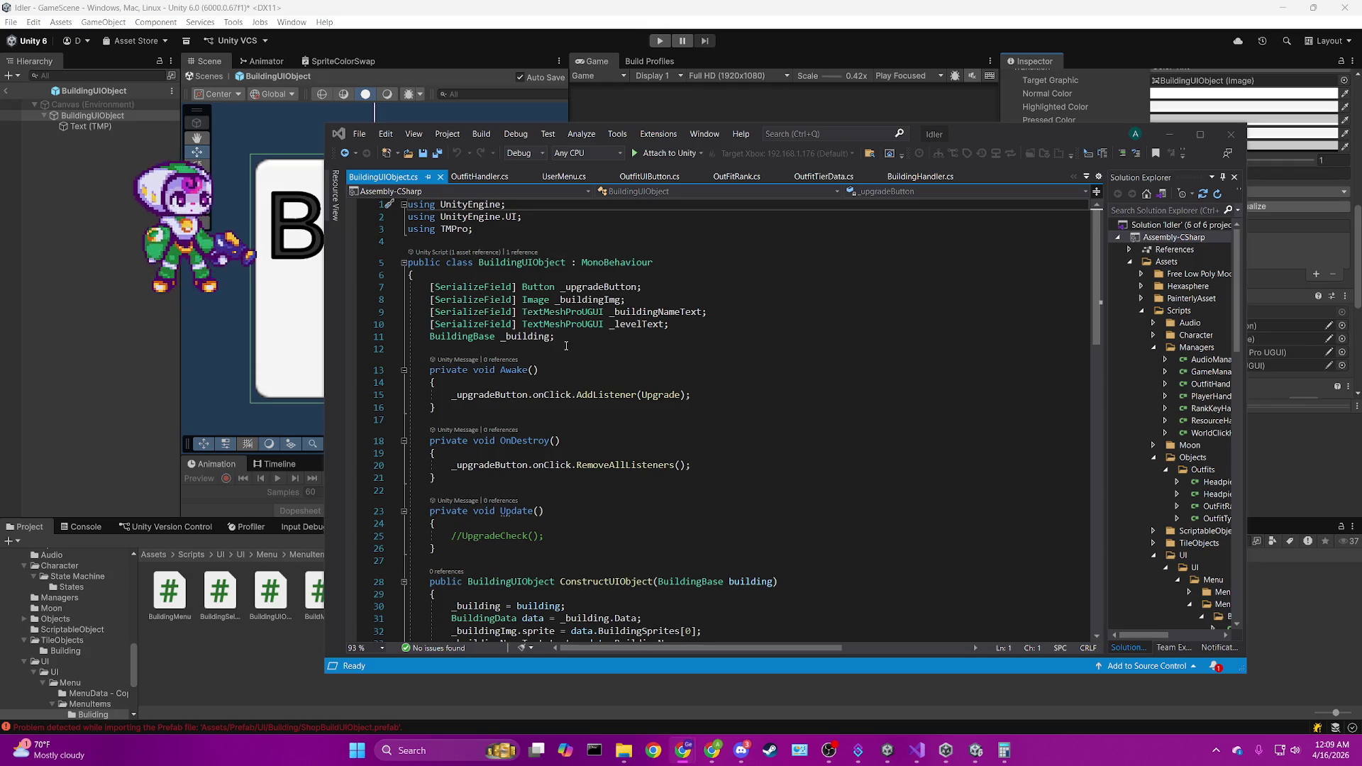
click(617, 324)
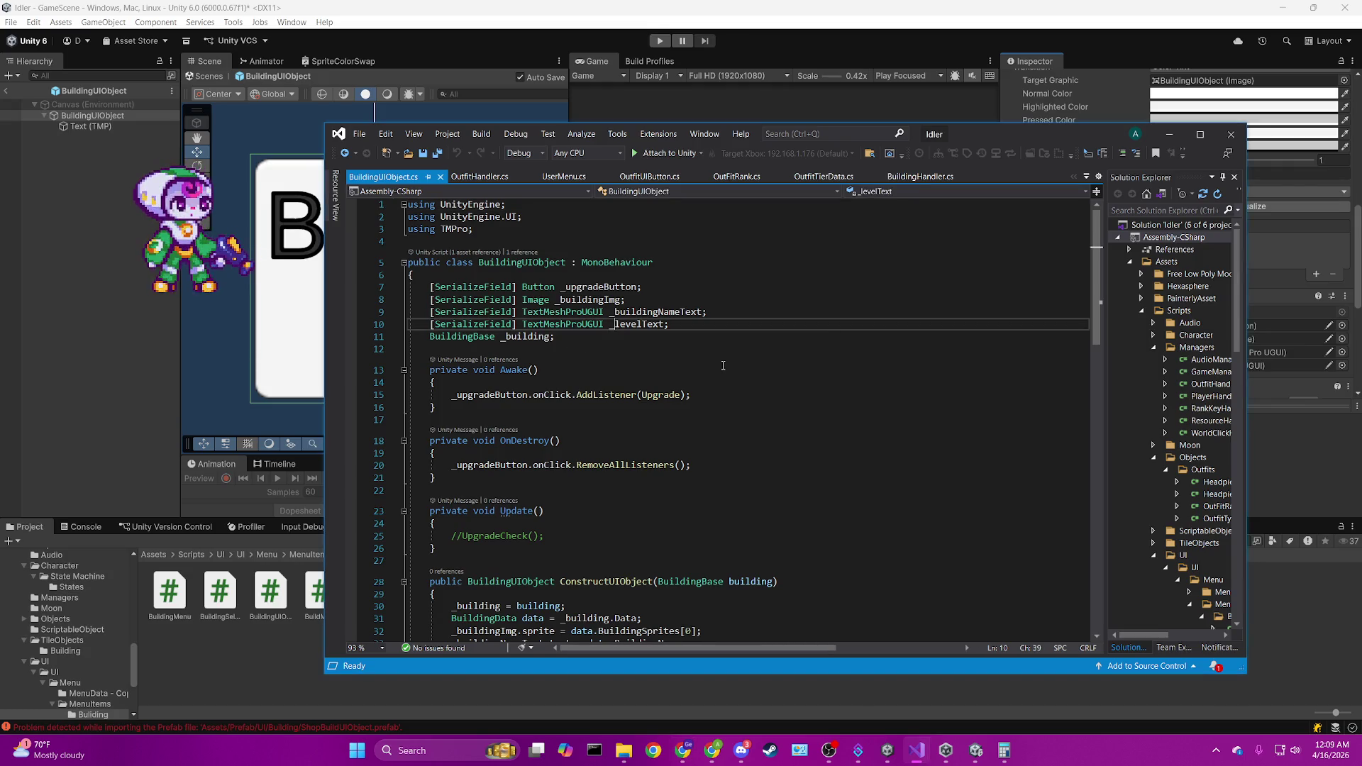
scroll(722, 365, down, 10)
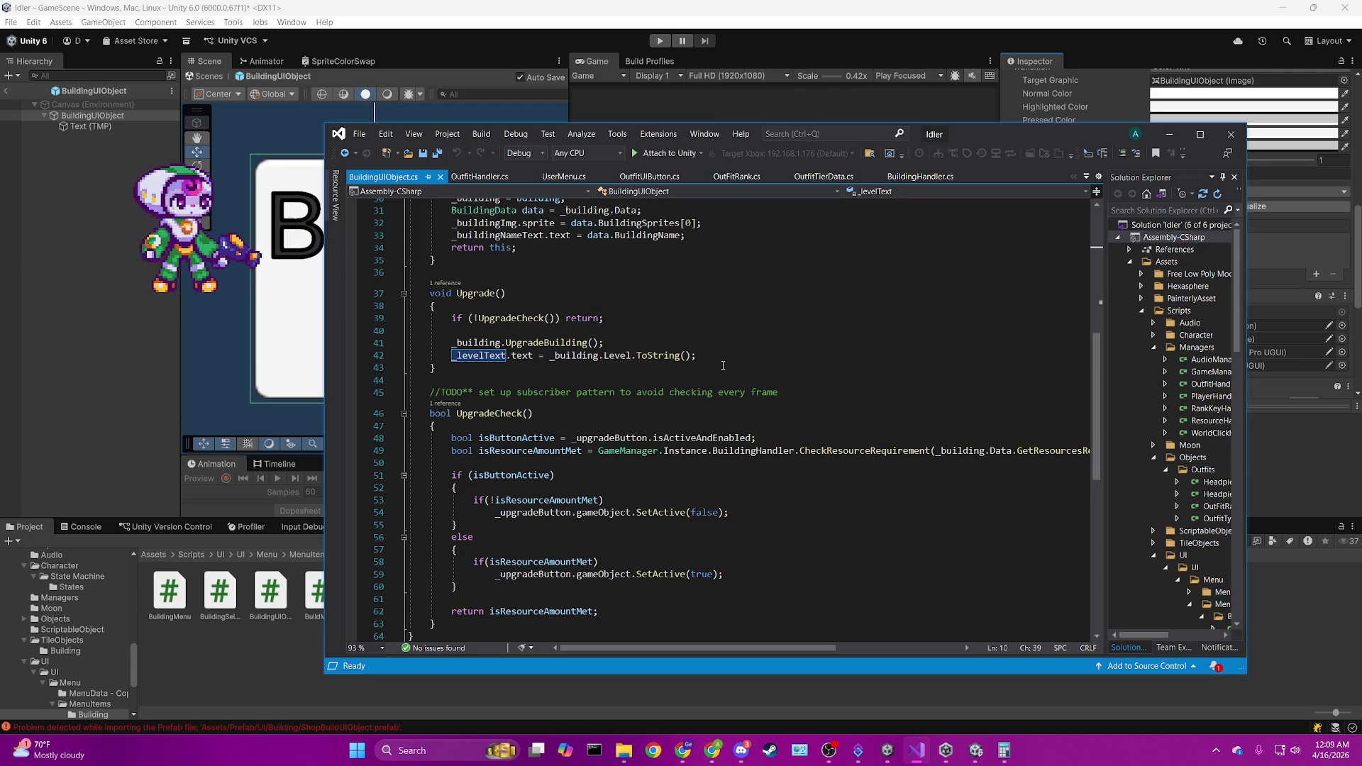
scroll(722, 365, down, 2)
scroll(571, 415, up, 5)
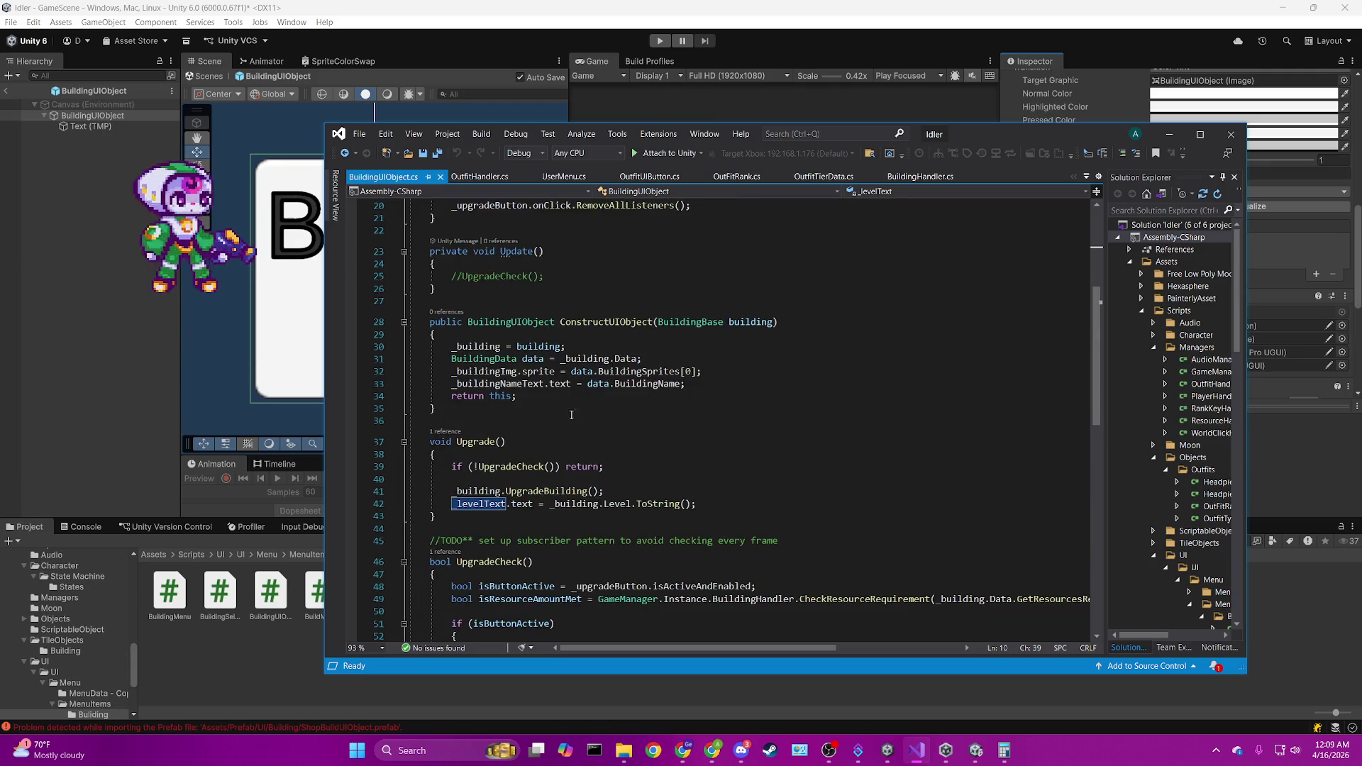
Comment out the _levelText assignment in Upgrade() and save BuildingUIObject.cs.
click(452, 504)
text(//)
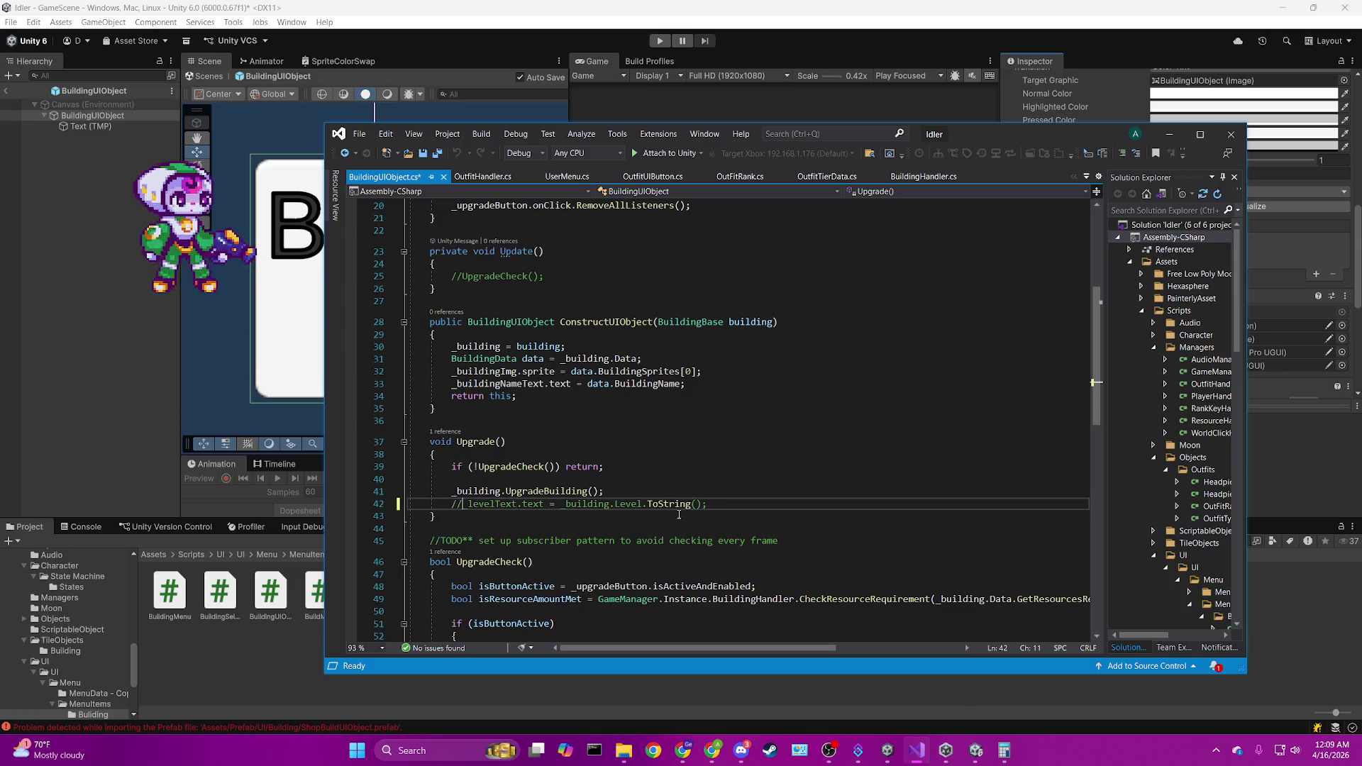
key(ctrl+s)
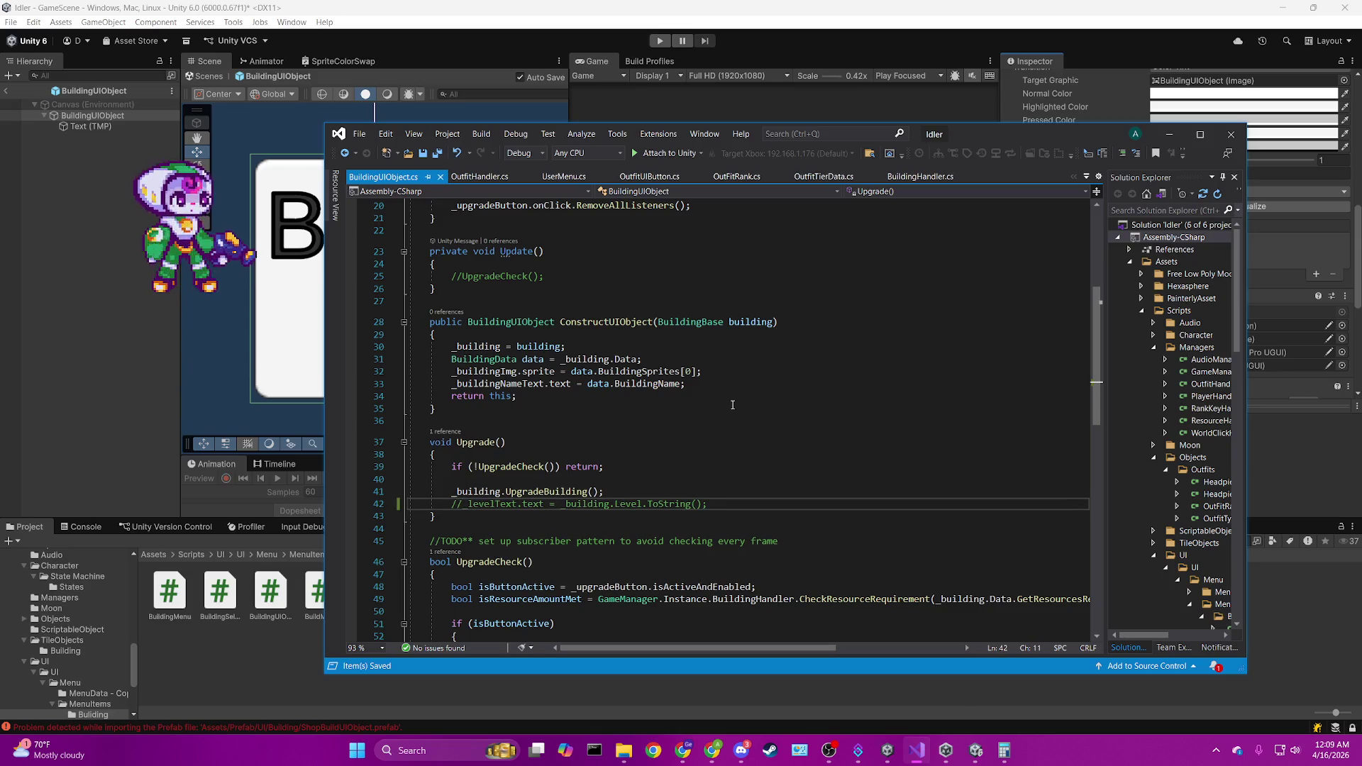
Check UpgradeCheck's references via CodeLens and jump to its call in Upgrade().
scroll(731, 405, down, 3)
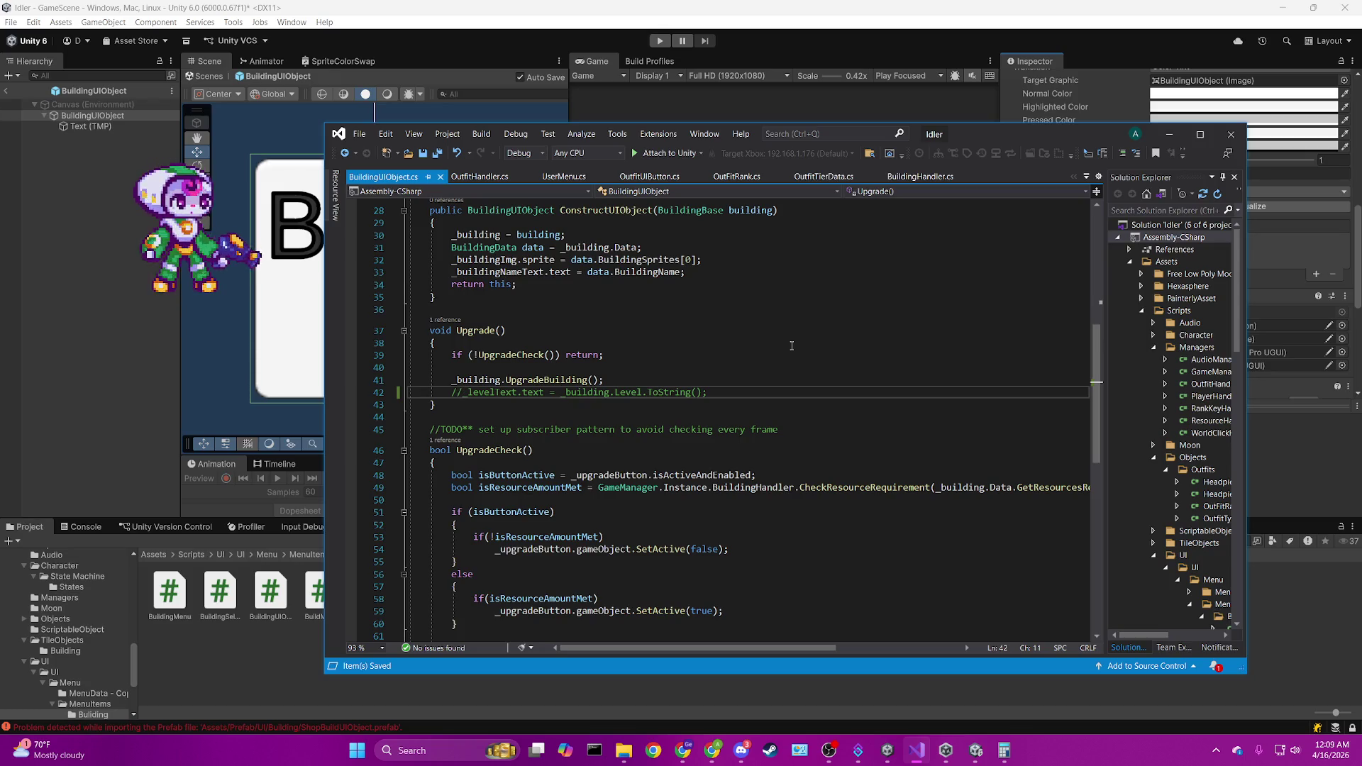
click(445, 439)
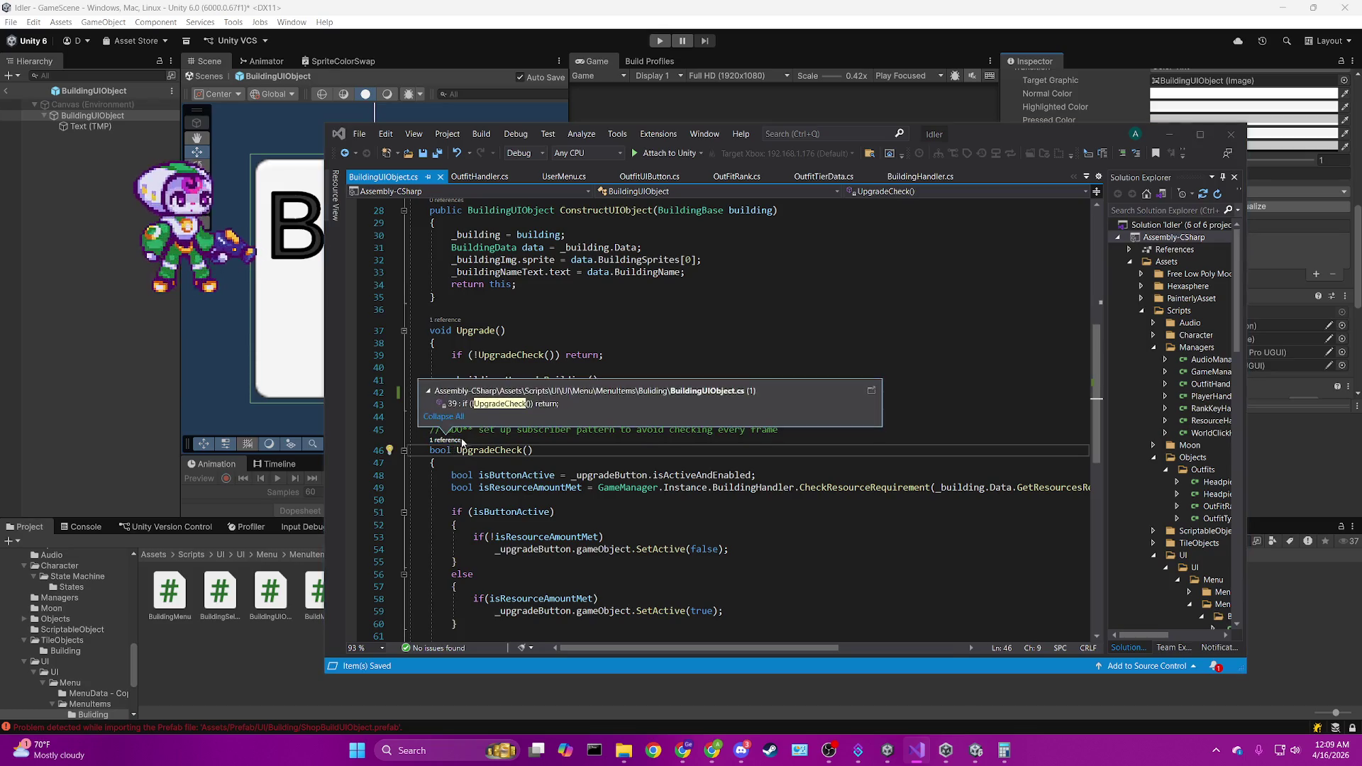
double_click(496, 403)
scroll(815, 456, down, 5)
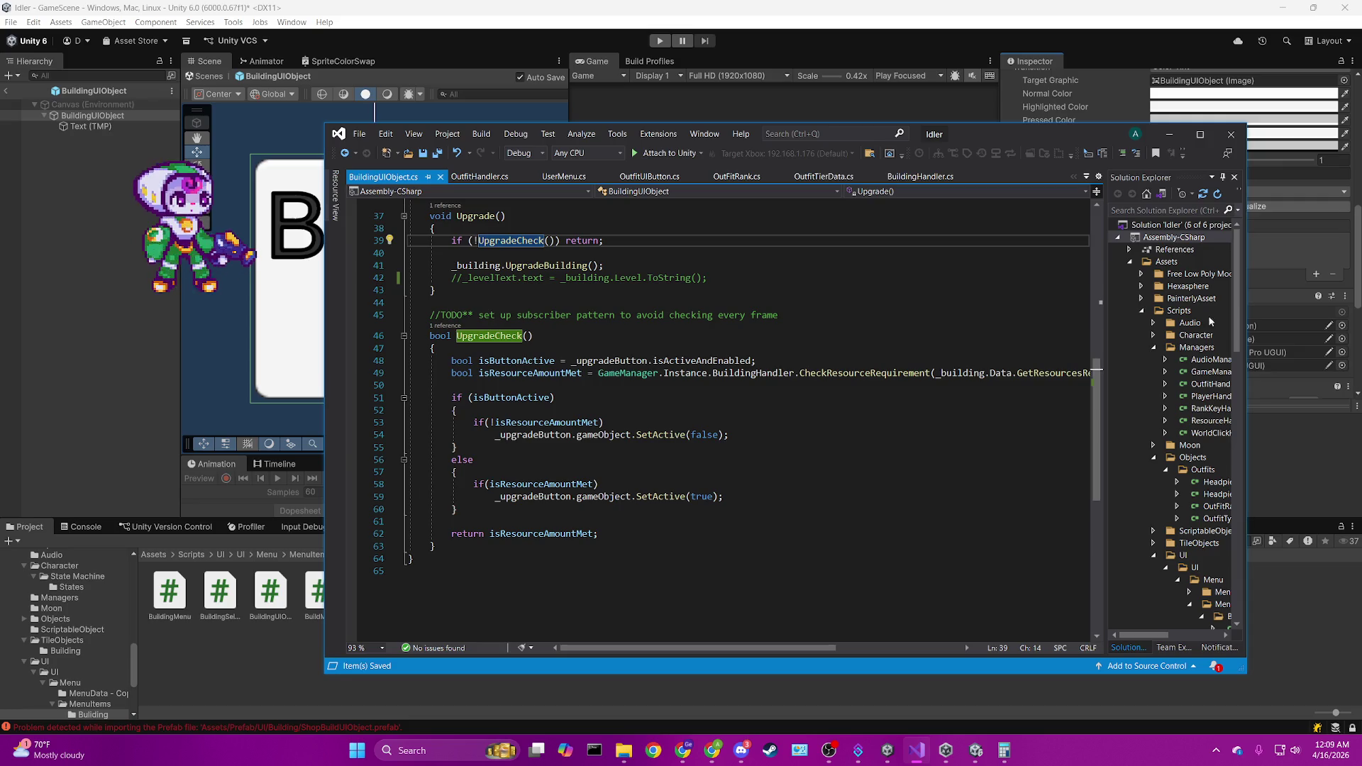
Review the isActiveAndEnabled check in UpgradeCheck, then return to Unity to recompile scripts.
key(alt+Tab)
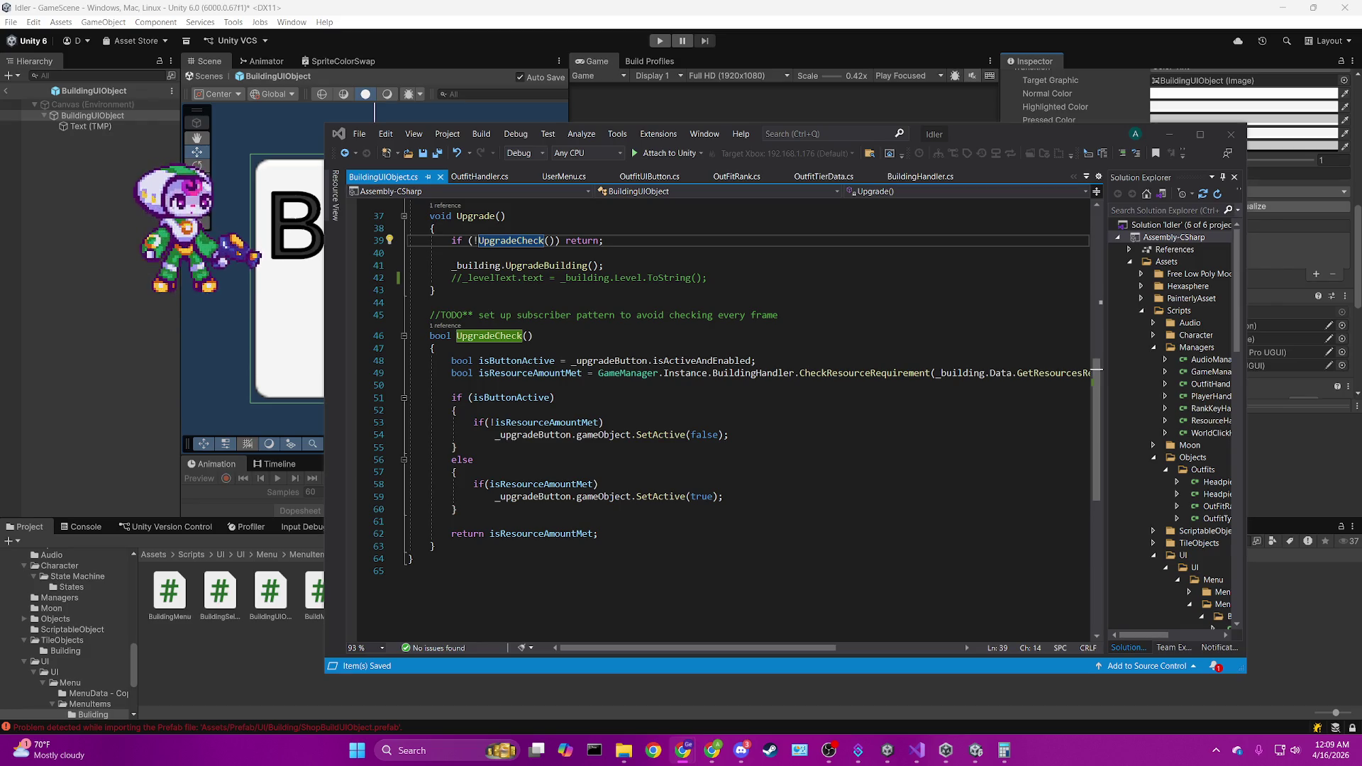
click(741, 360)
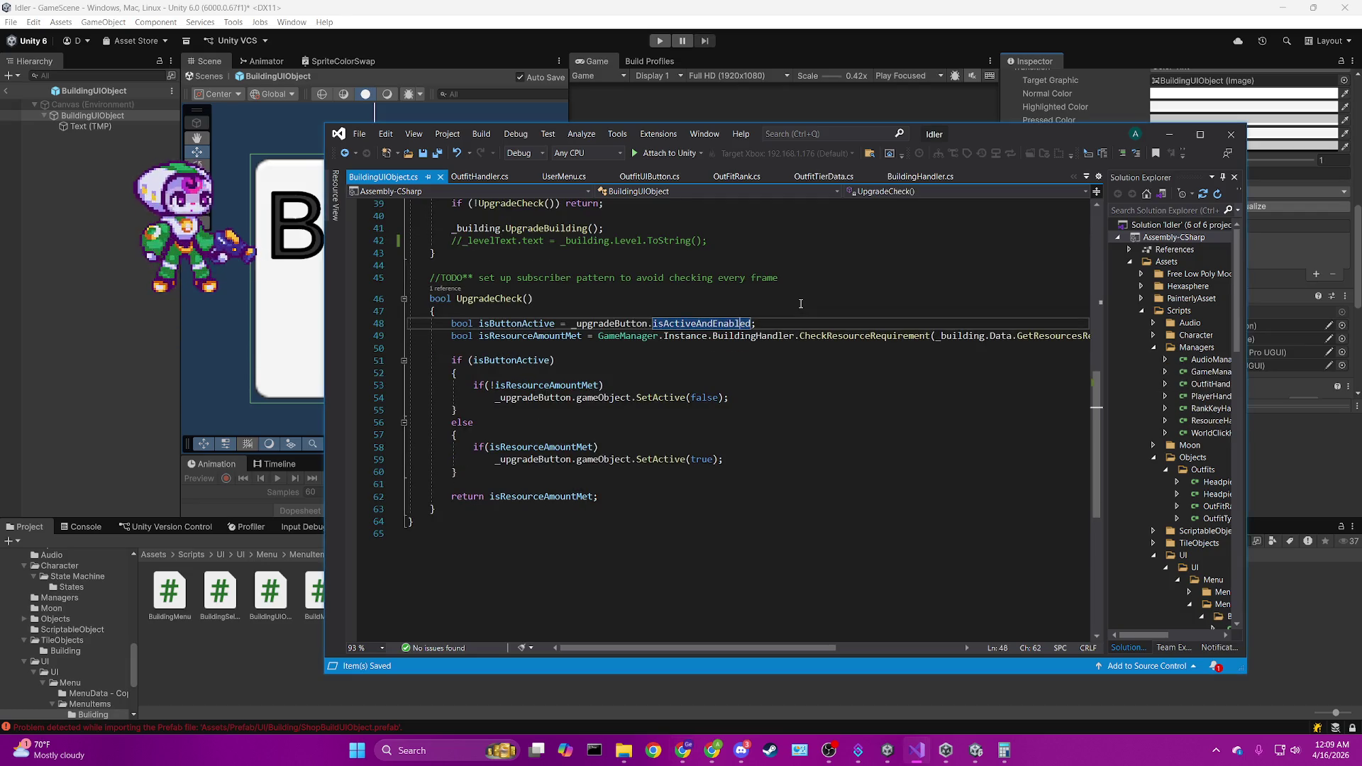
scroll(800, 303, up, 1)
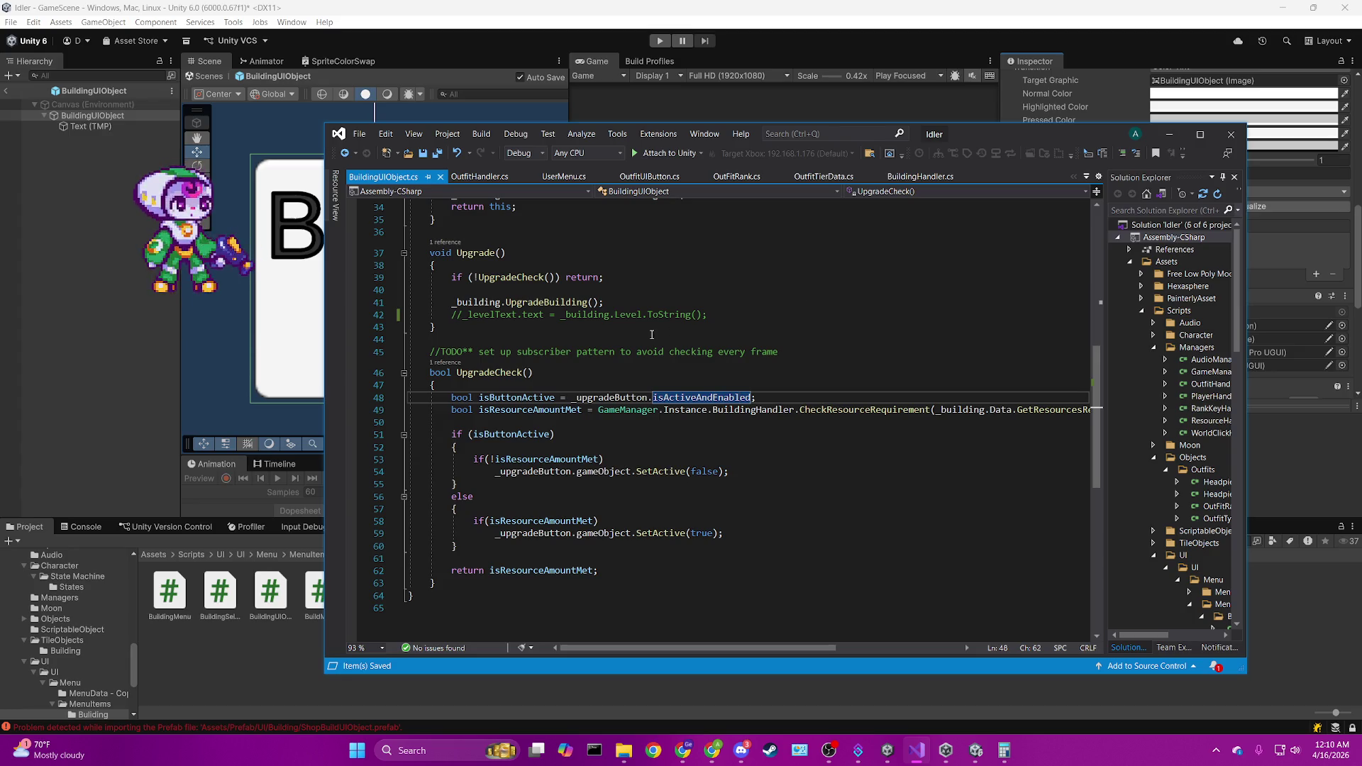
click(120, 117)
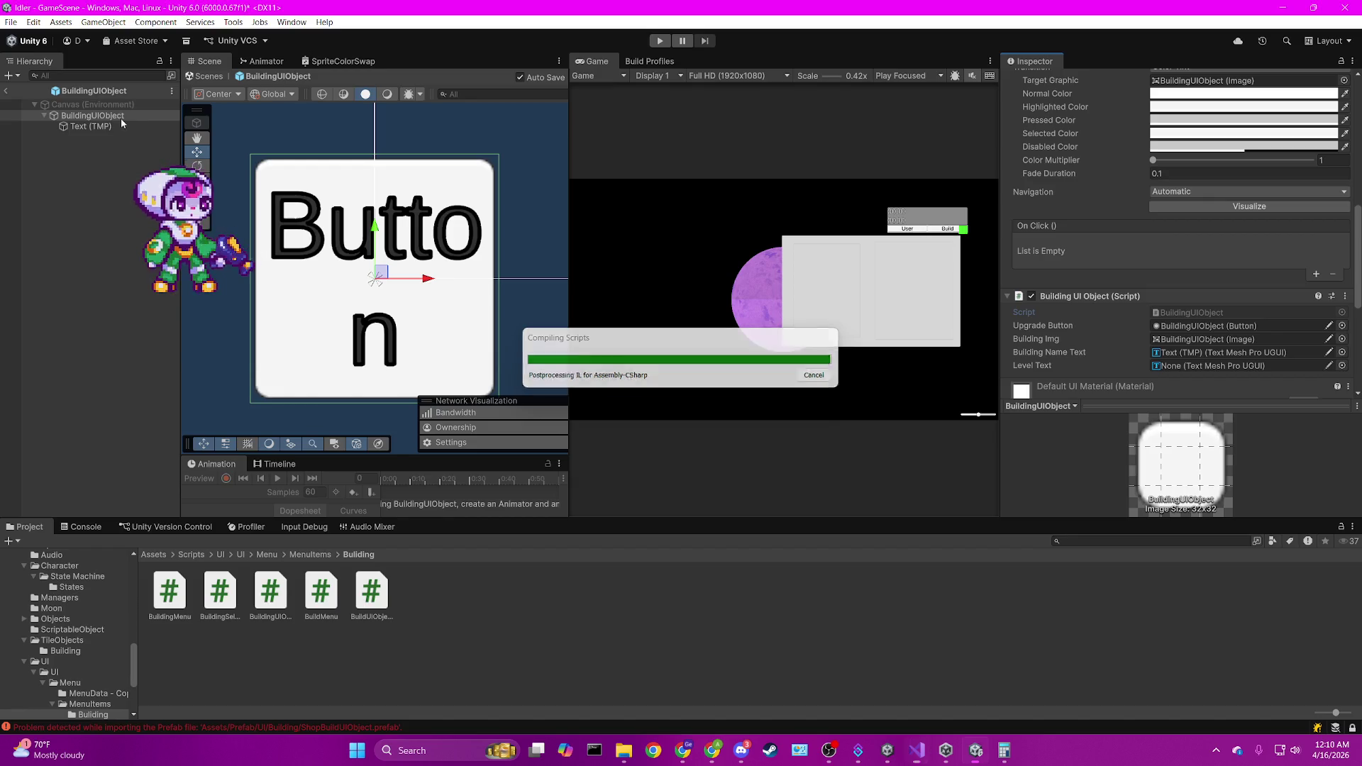
click(121, 118)
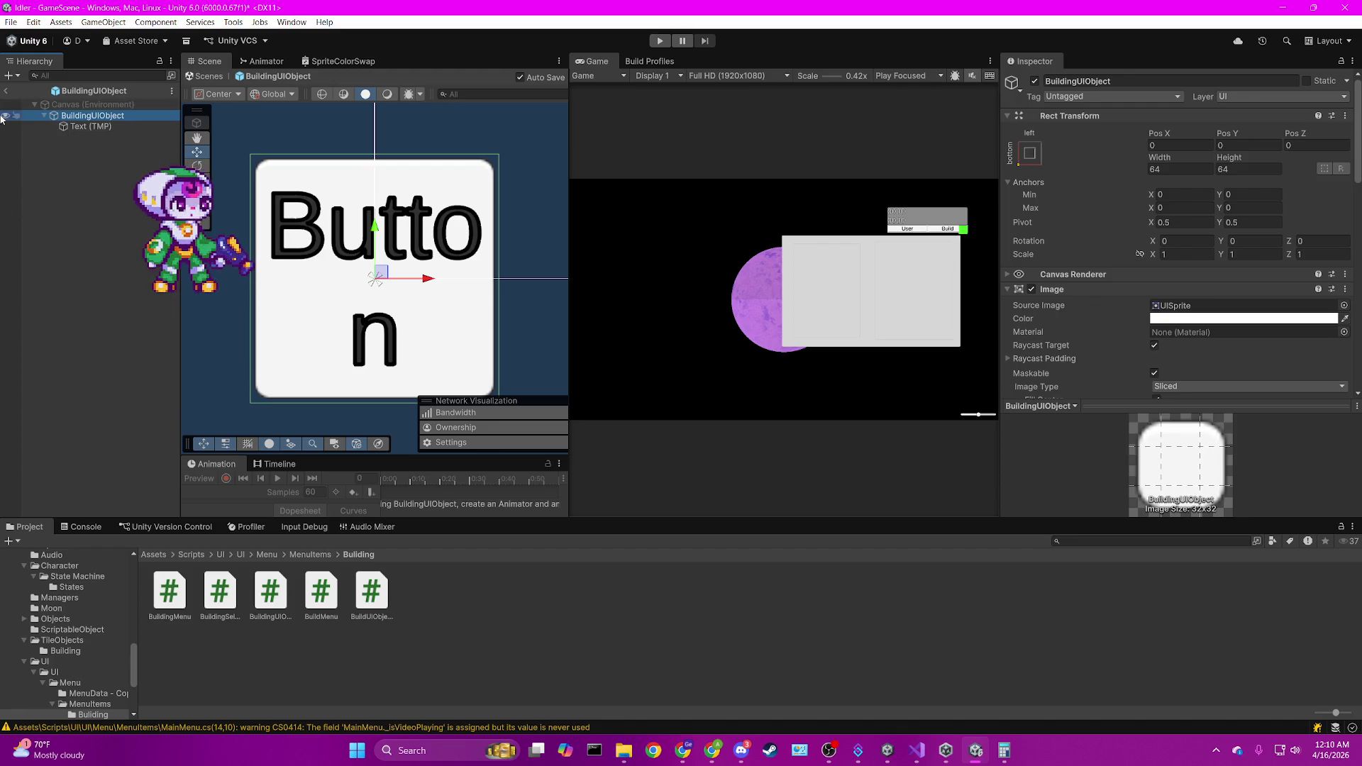
click(3, 90)
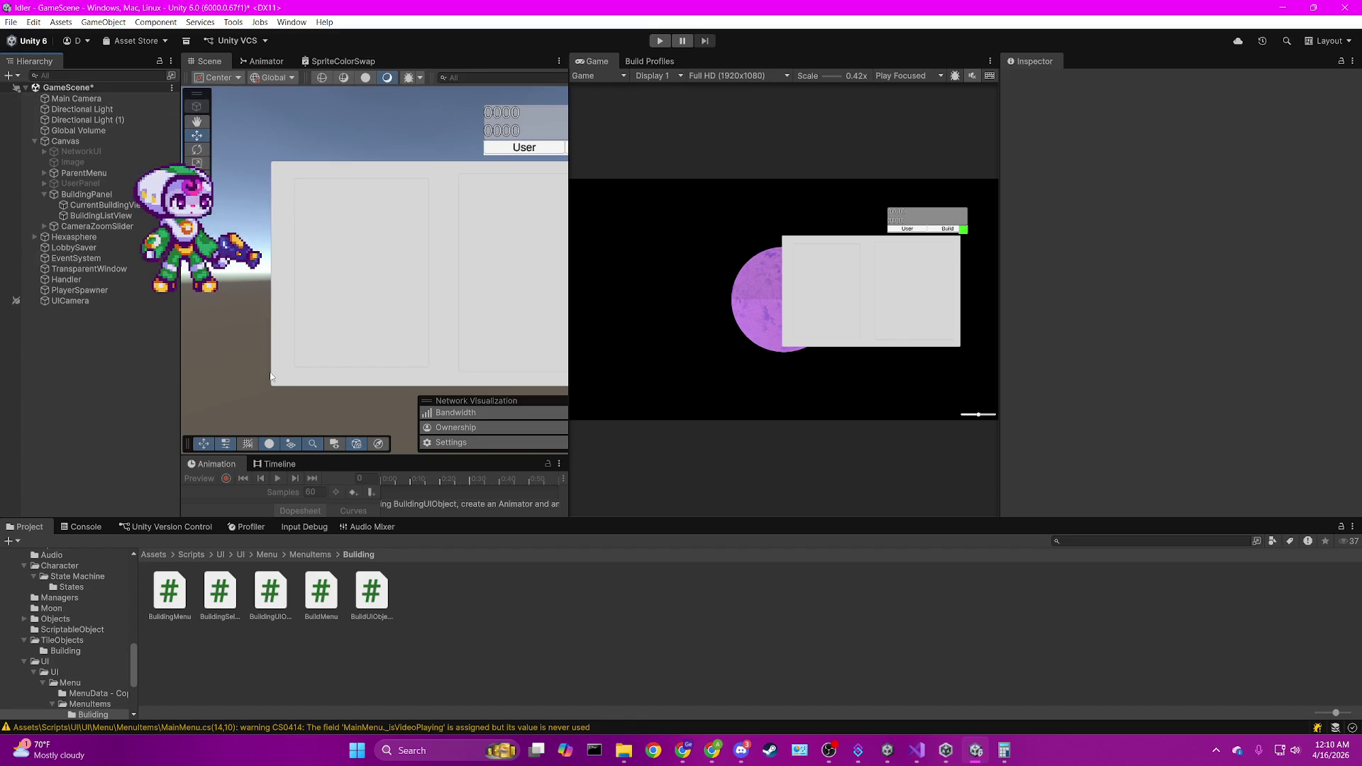
Browse to Assets/Prefab/UI/Building and select the BuildingUIObject prefab.
scroll(334, 314, down, 3)
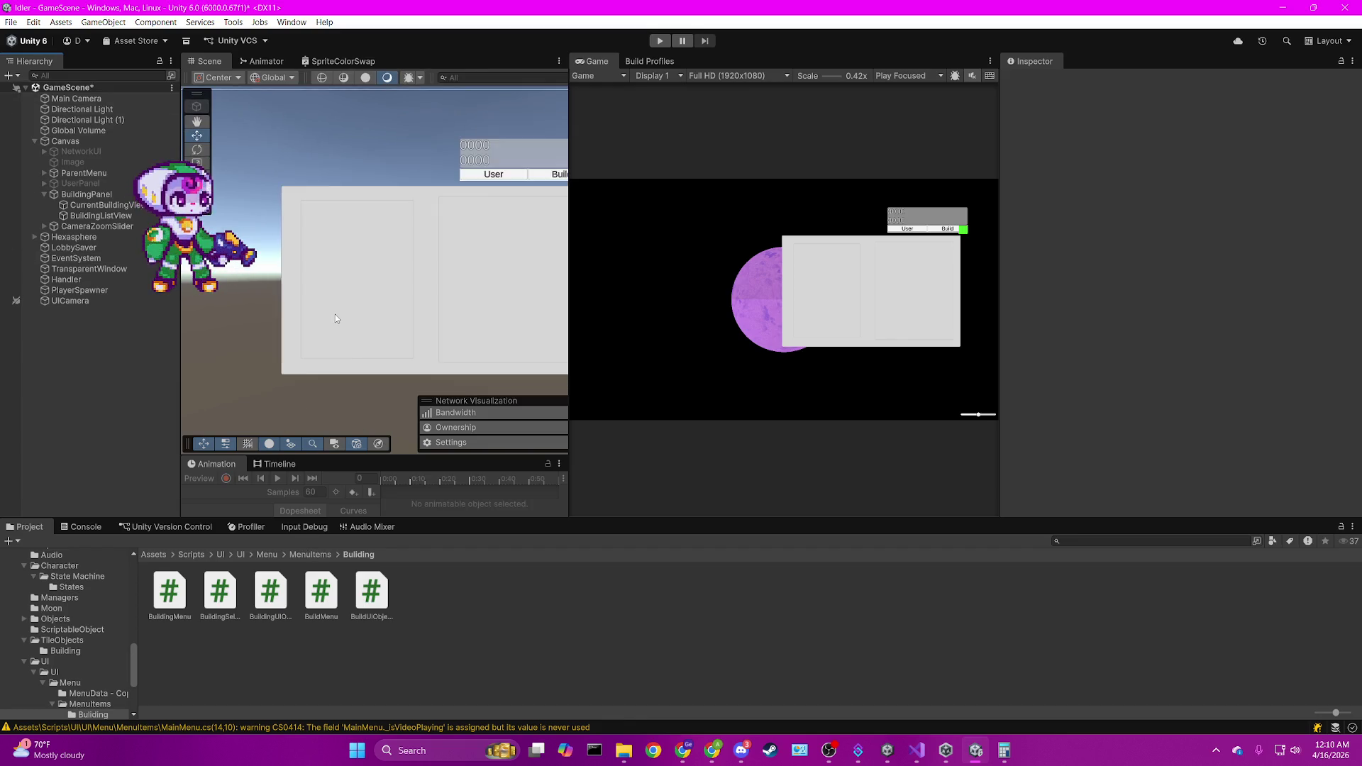
click(158, 554)
double_click(697, 592)
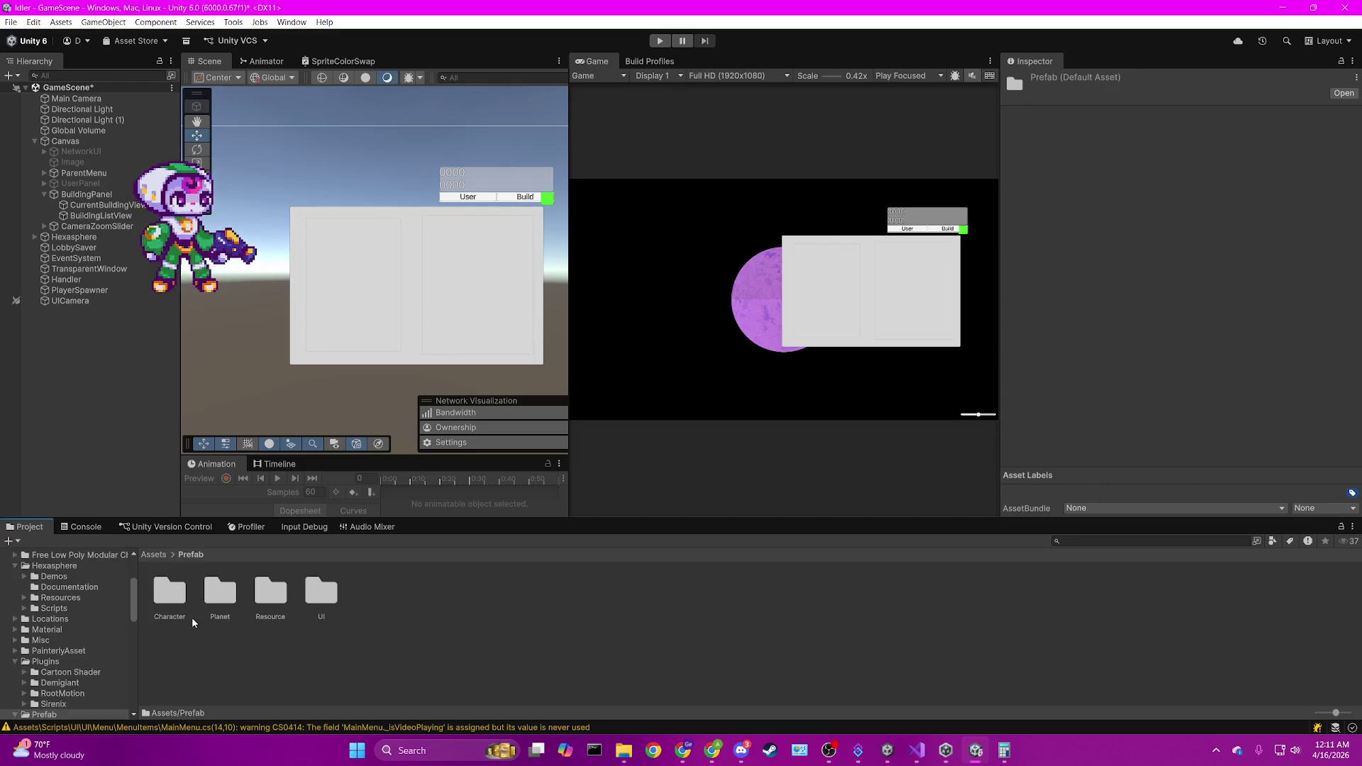
click(331, 600)
double_click(331, 601)
click(181, 592)
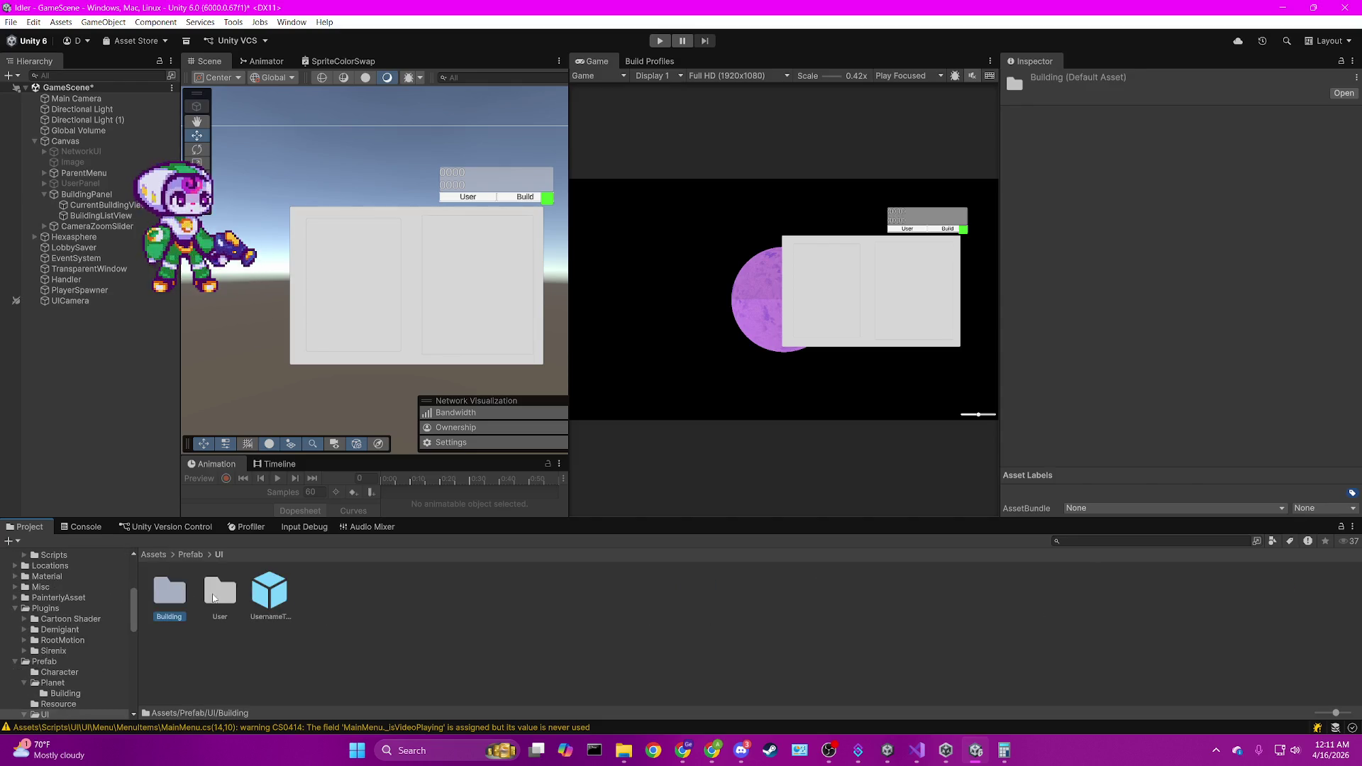
double_click(180, 596)
click(213, 599)
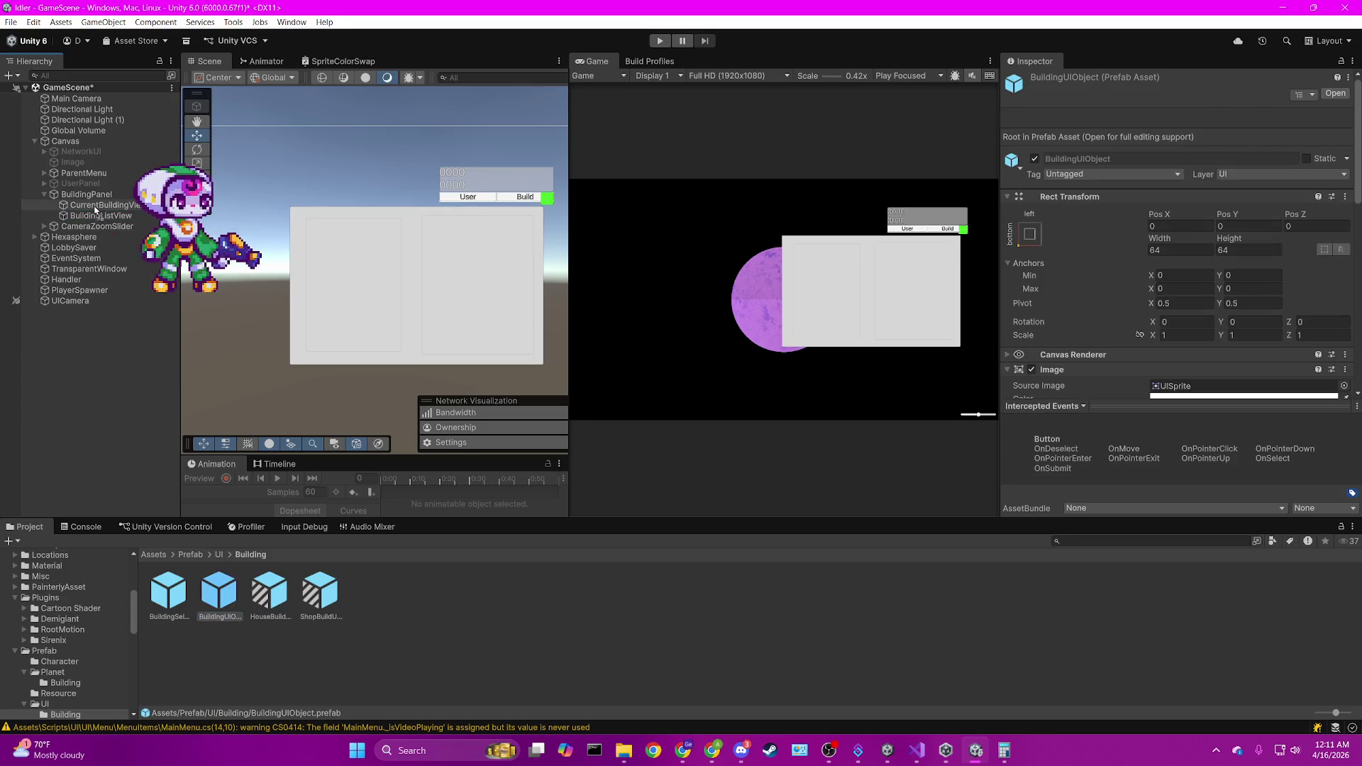
Add a BuildingUIObject instance under CurrentBuildingView and duplicate it twice.
drag(95, 209, 95, 209)
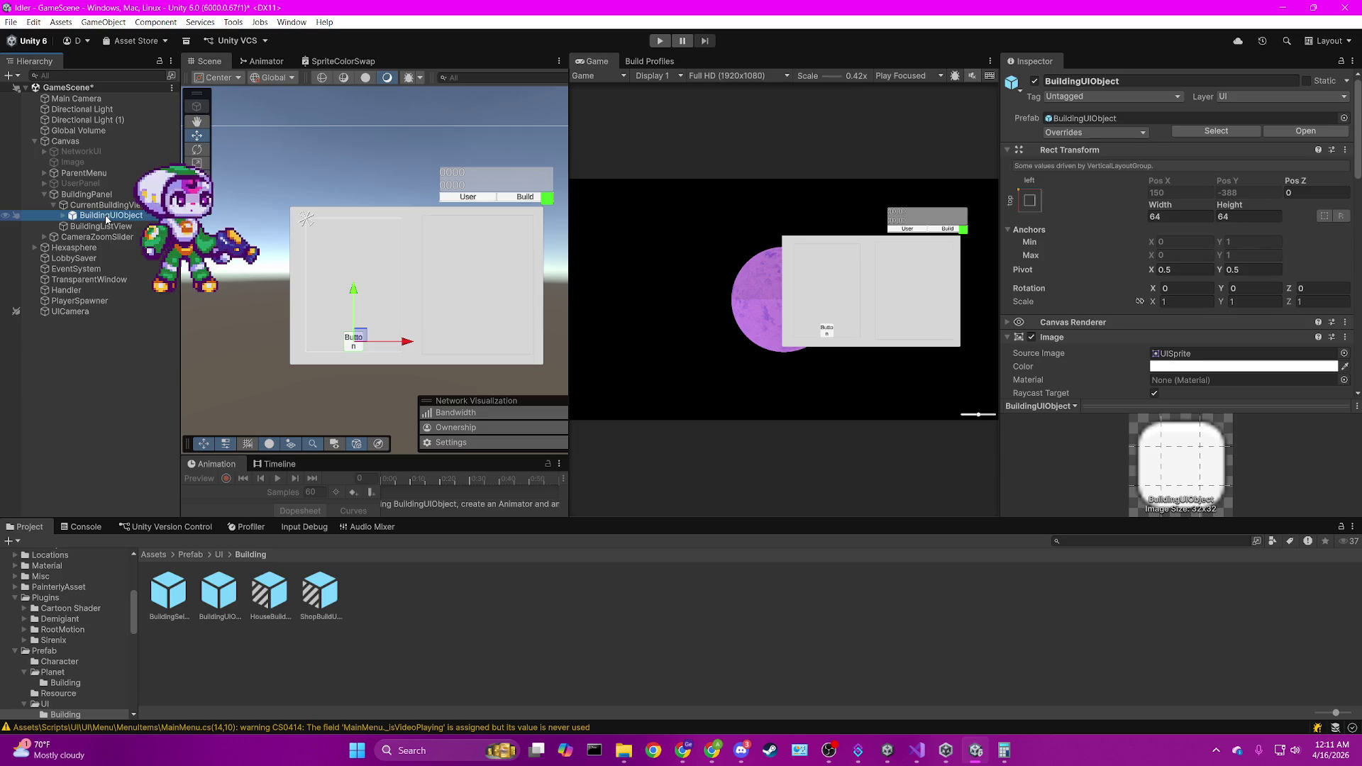
key(ctrl+d)
key(ctrl+d)
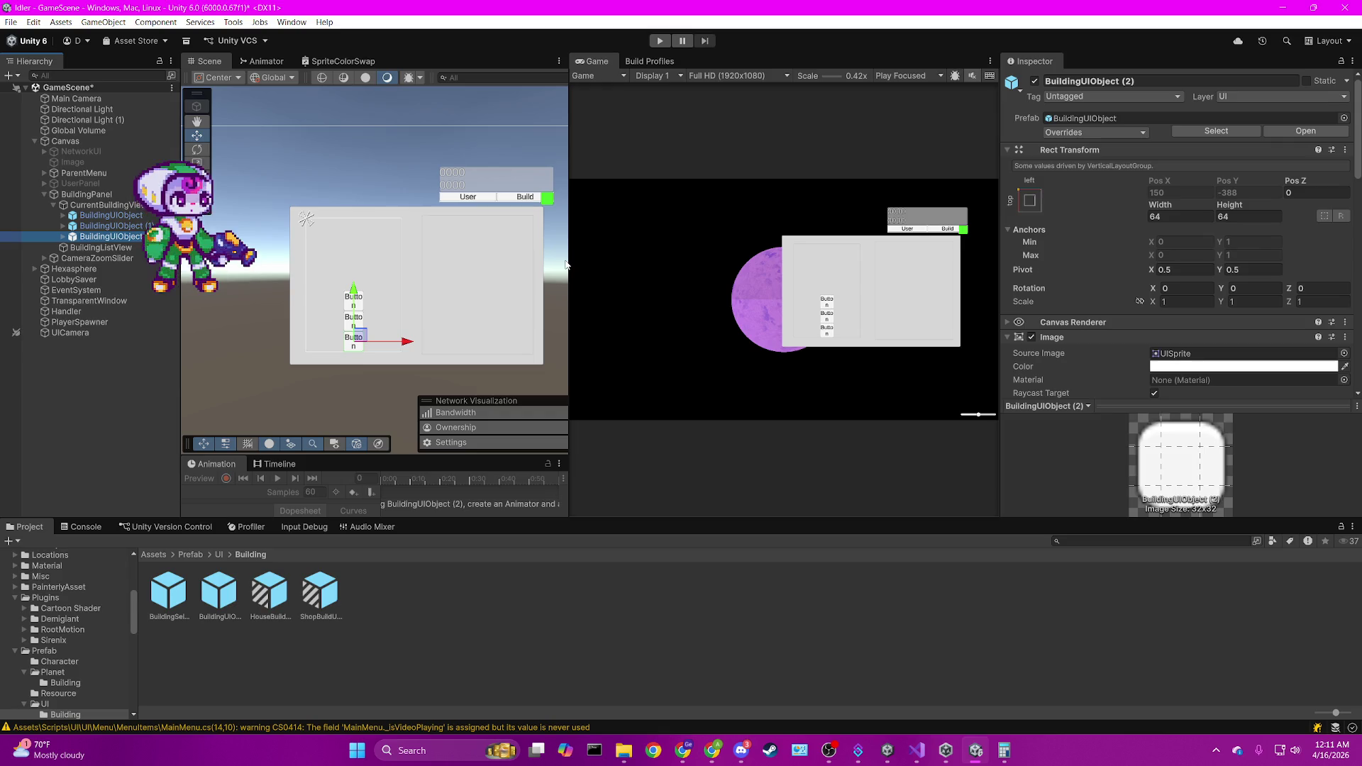
click(142, 226)
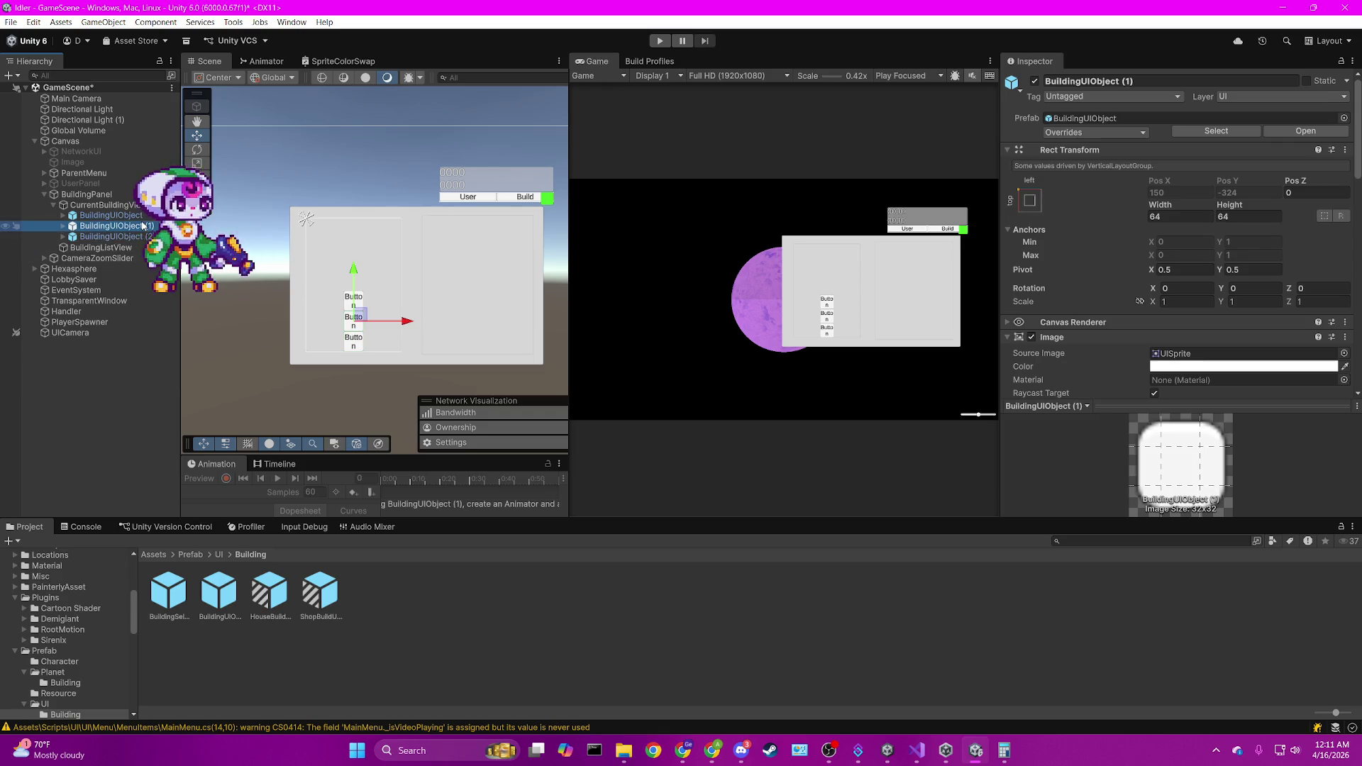
click(140, 235)
Select CurrentBuildingView and enable Child Force Expand Height in its Vertical Layout Group.
key(f)
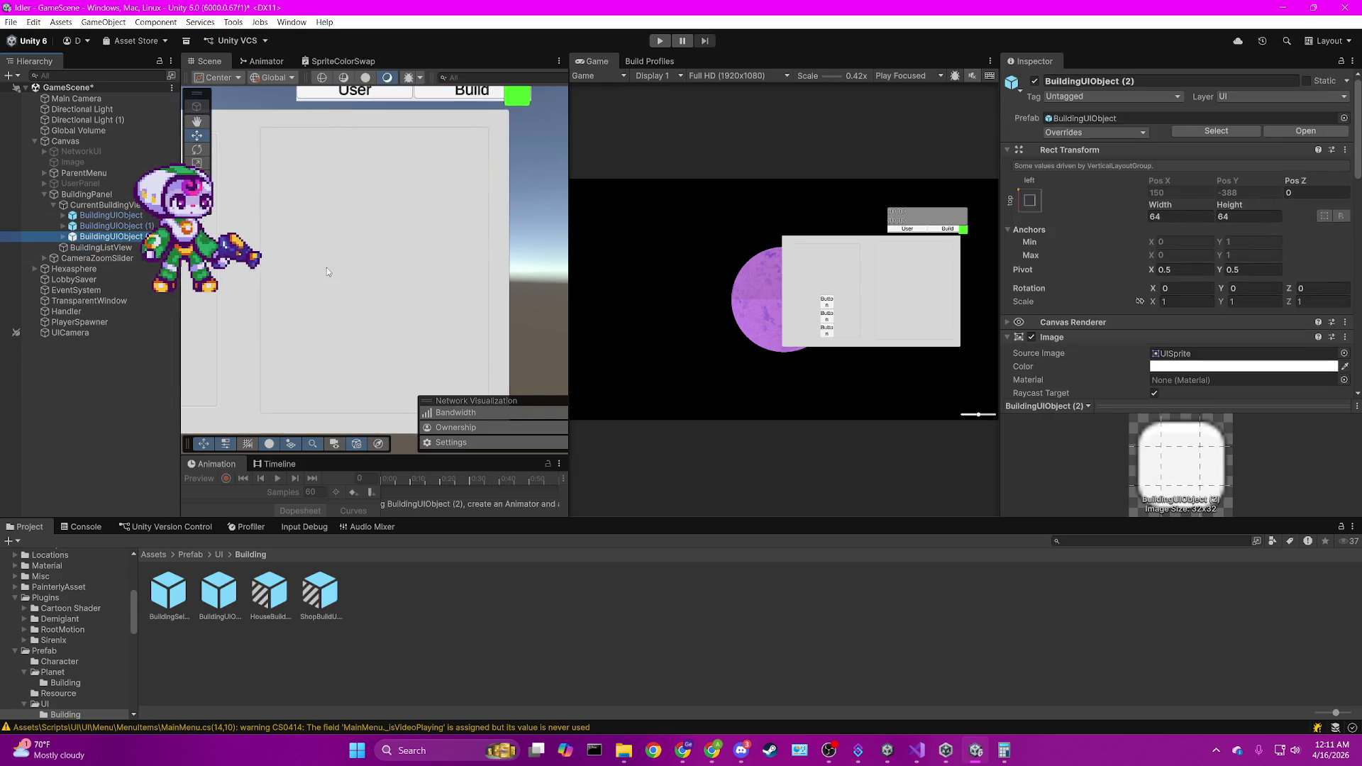
drag(326, 267, 492, 267)
click(139, 213)
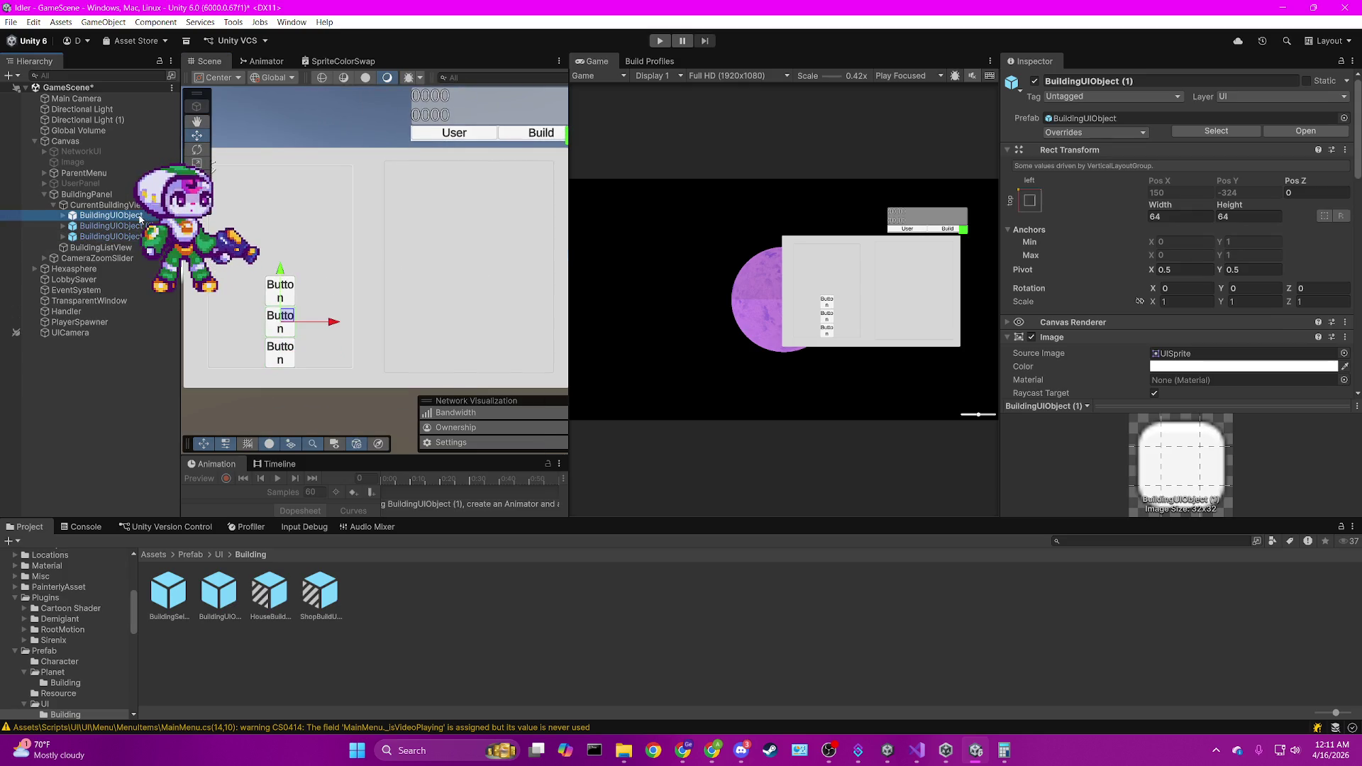
key(Down)
key(Down)
key(f)
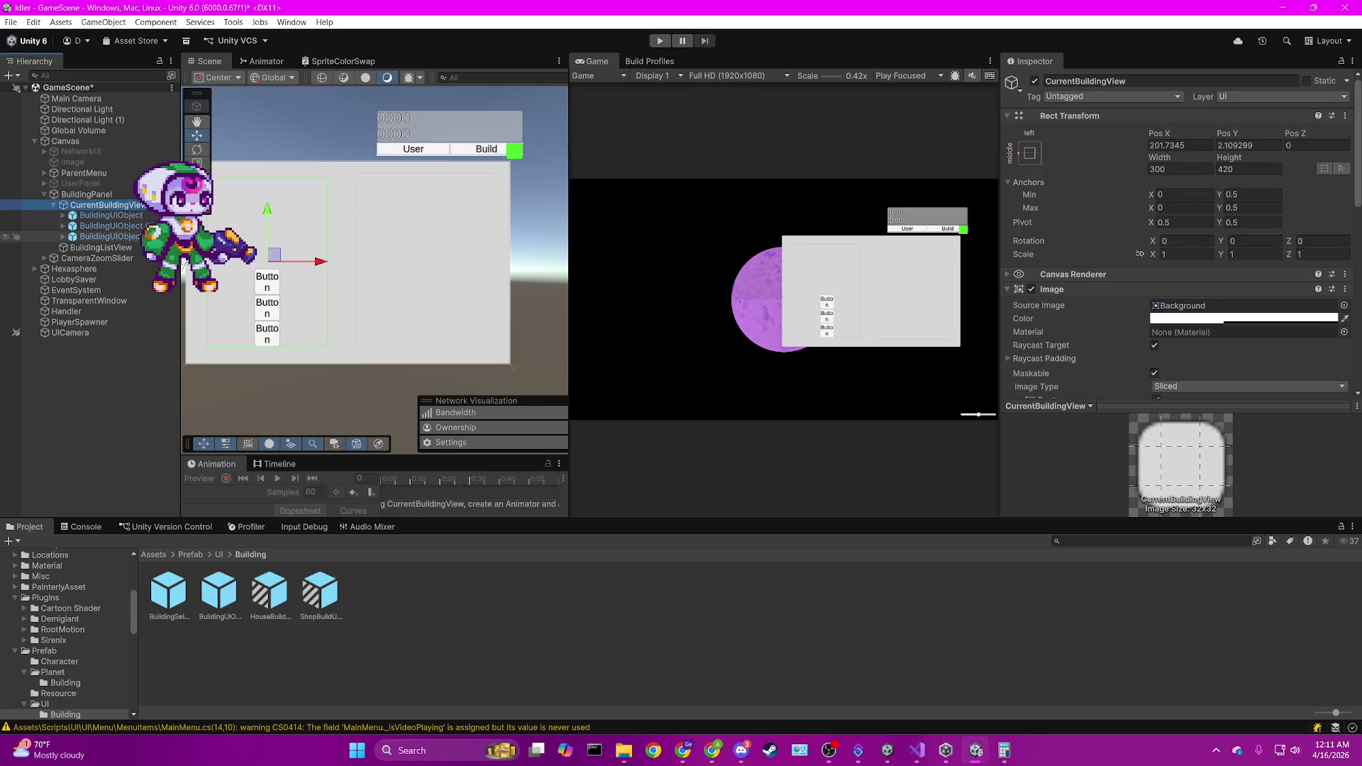
key(Left)
scroll(1134, 306, down, 10)
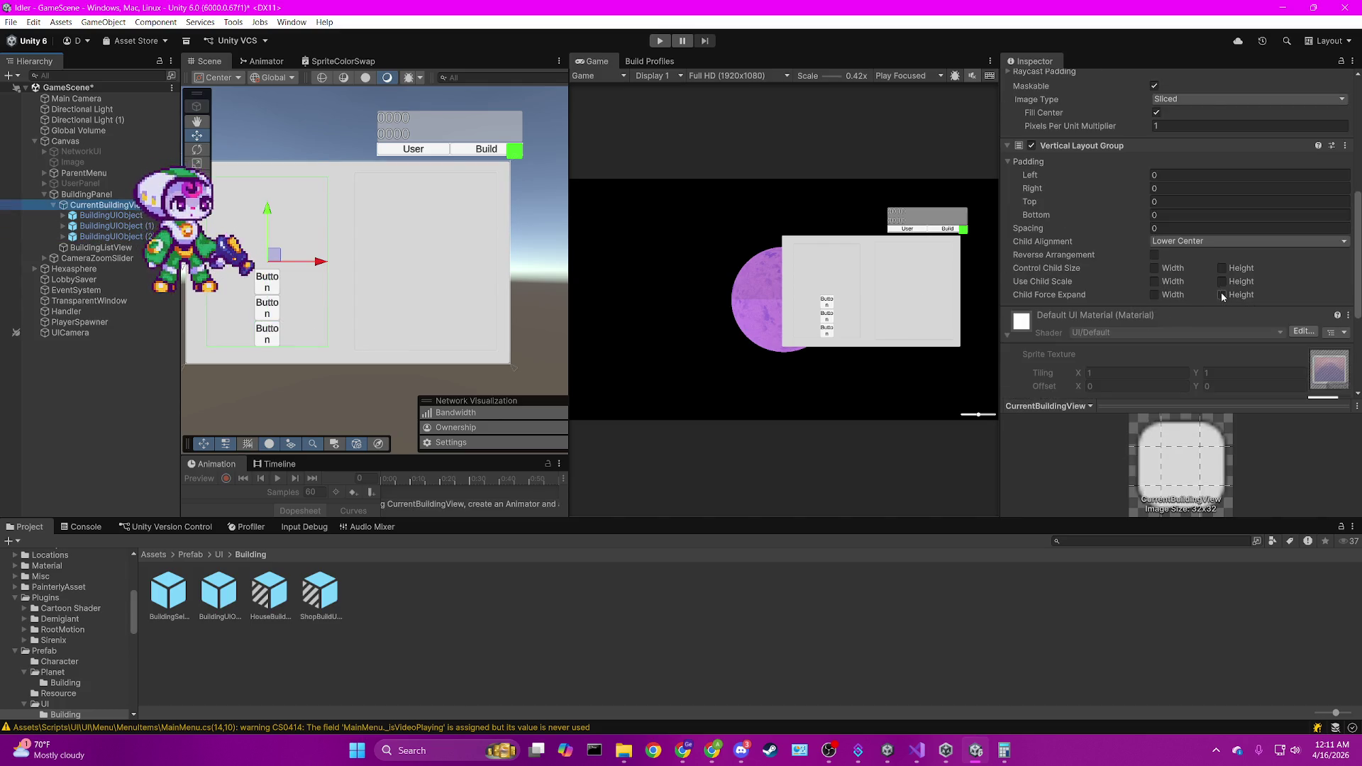
click(1221, 294)
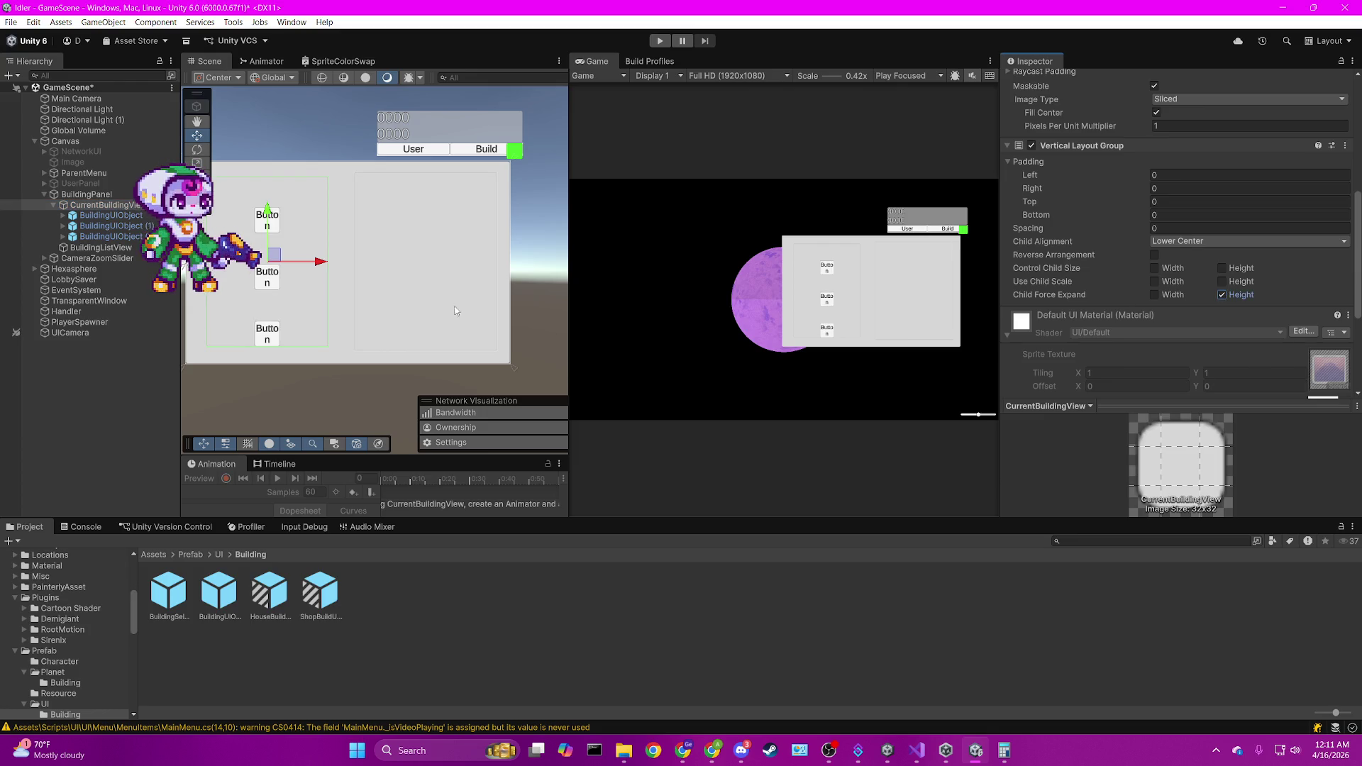
Recentre the scene on the panel, switch to the Rect Tool, and select the first button.
drag(275, 275, 285, 275)
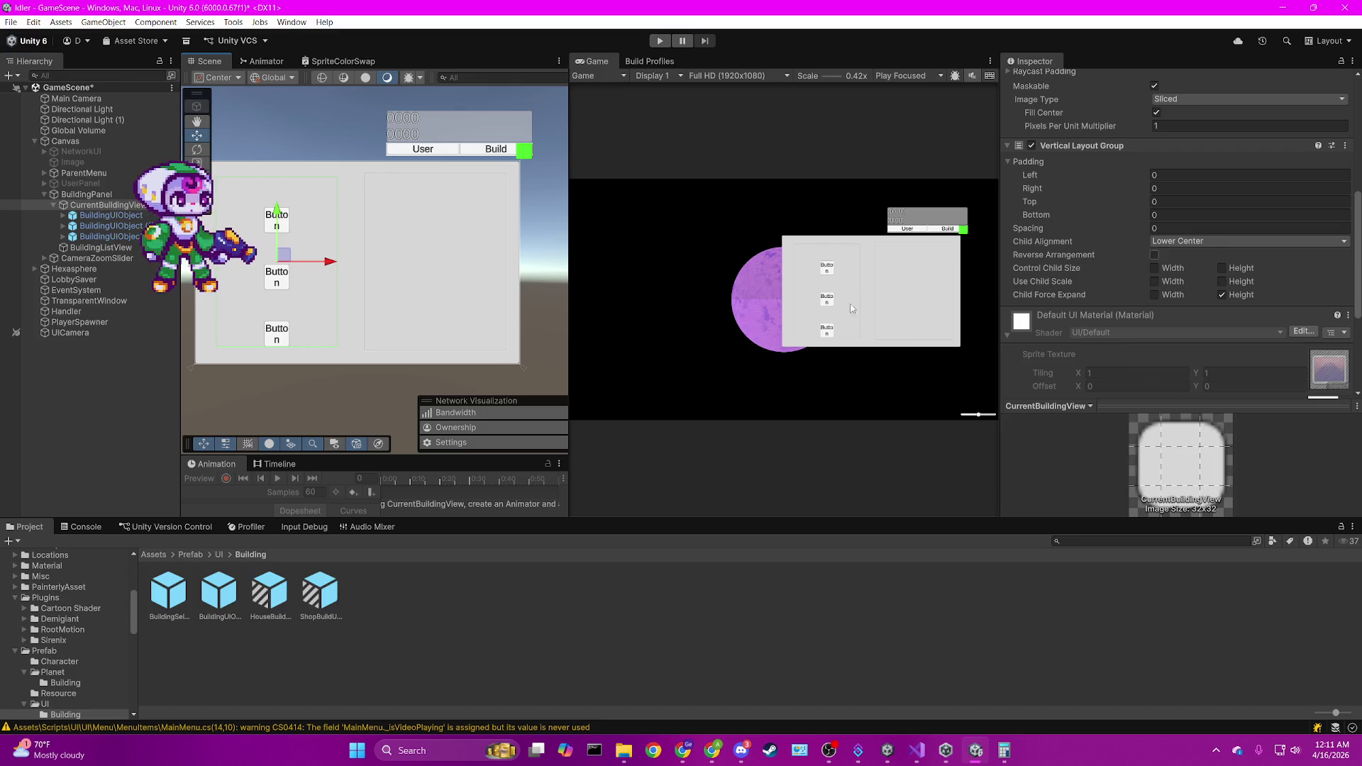
scroll(274, 293, down, 1)
drag(273, 290, 323, 300)
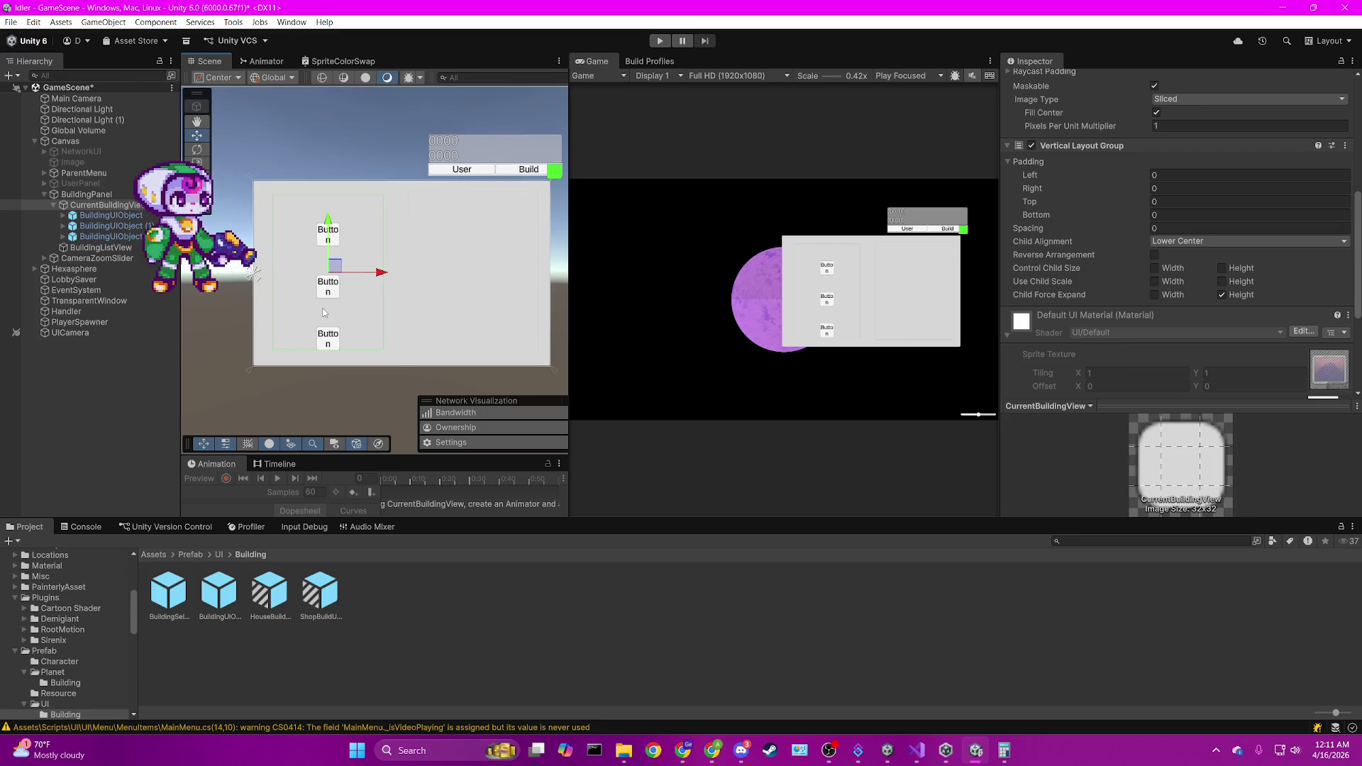
click(196, 178)
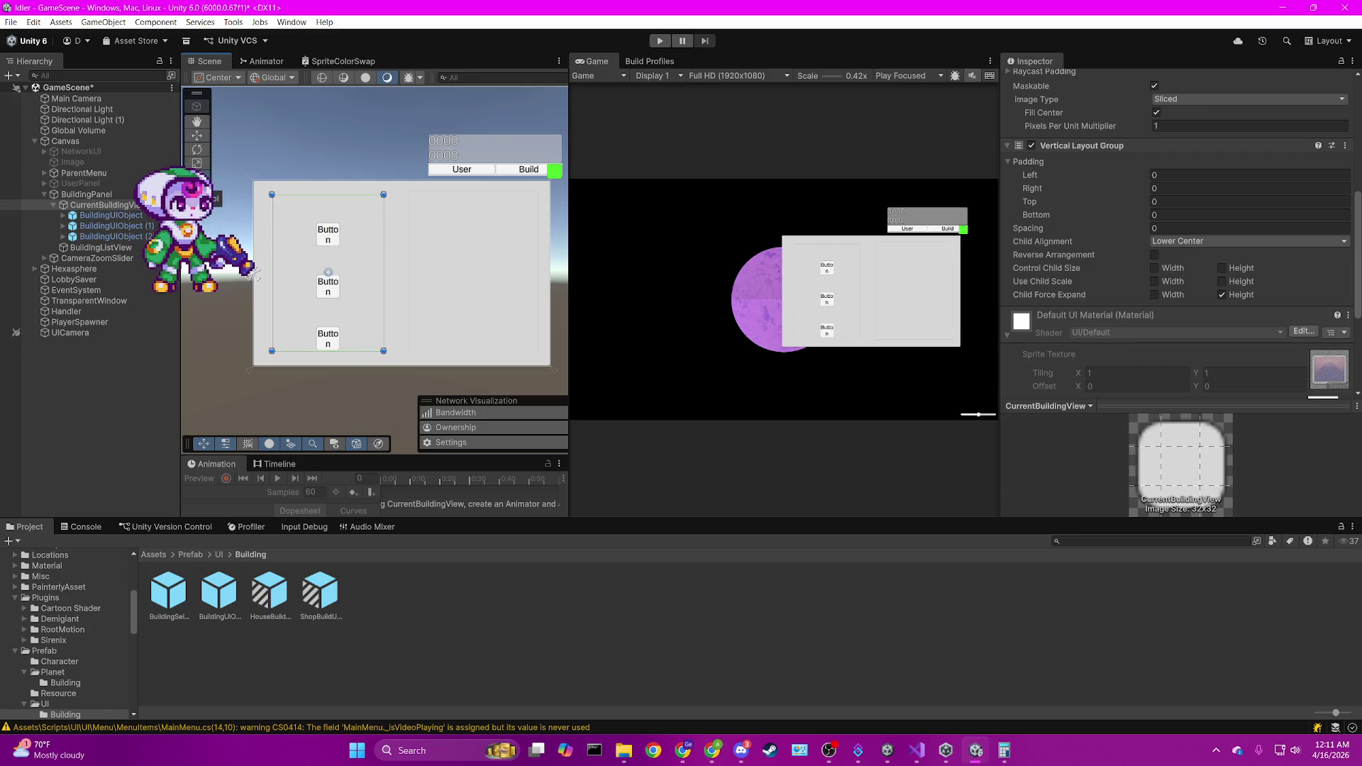
click(107, 216)
click(110, 236)
Resize the first building button to 128×128 and delete the two extra copies.
click(110, 215)
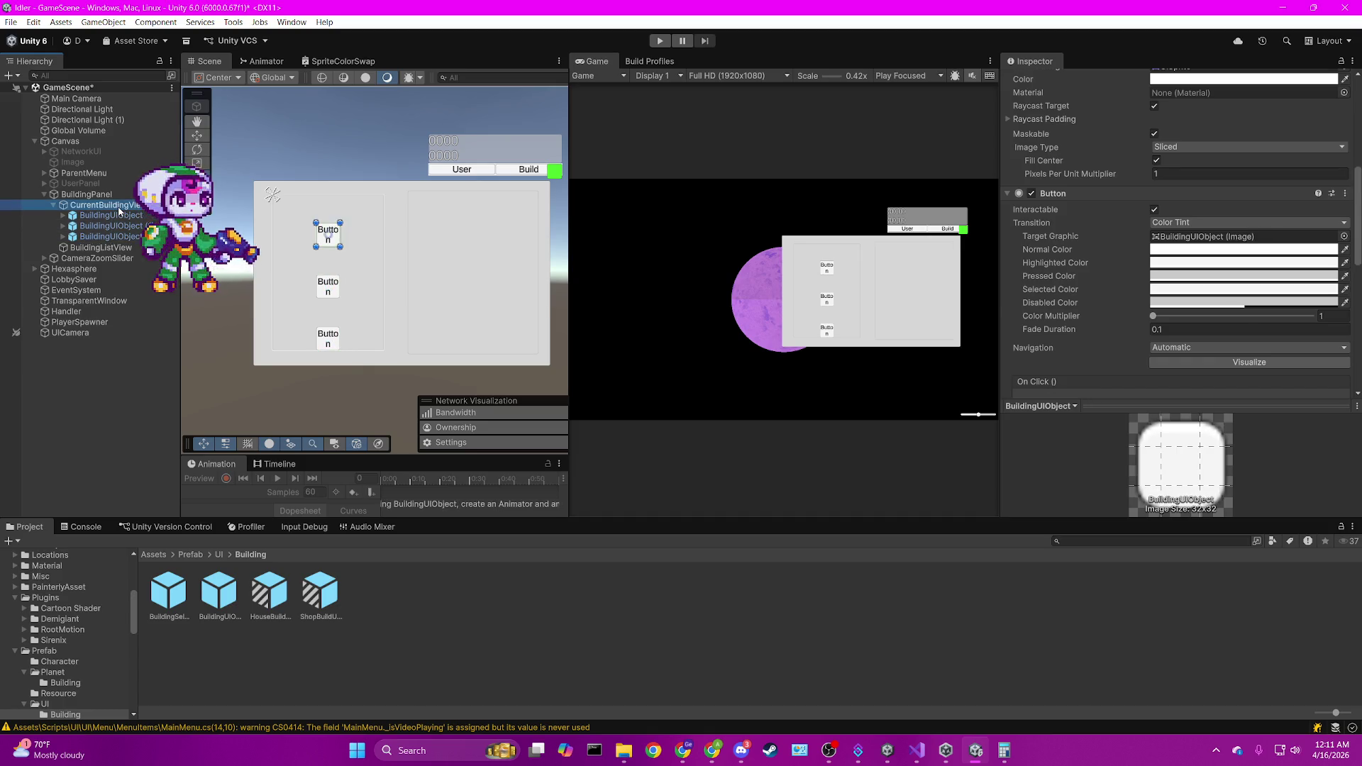
click(117, 206)
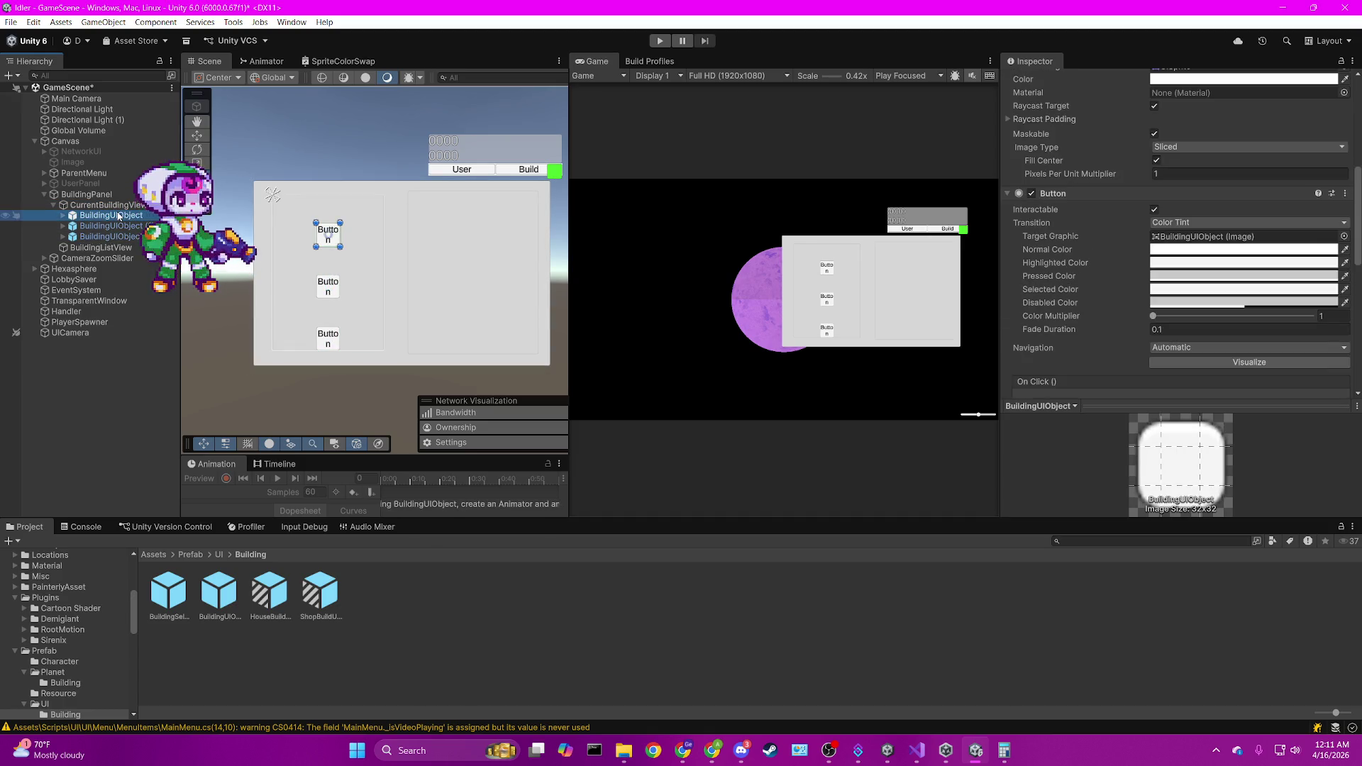
scroll(1197, 266, up, 5)
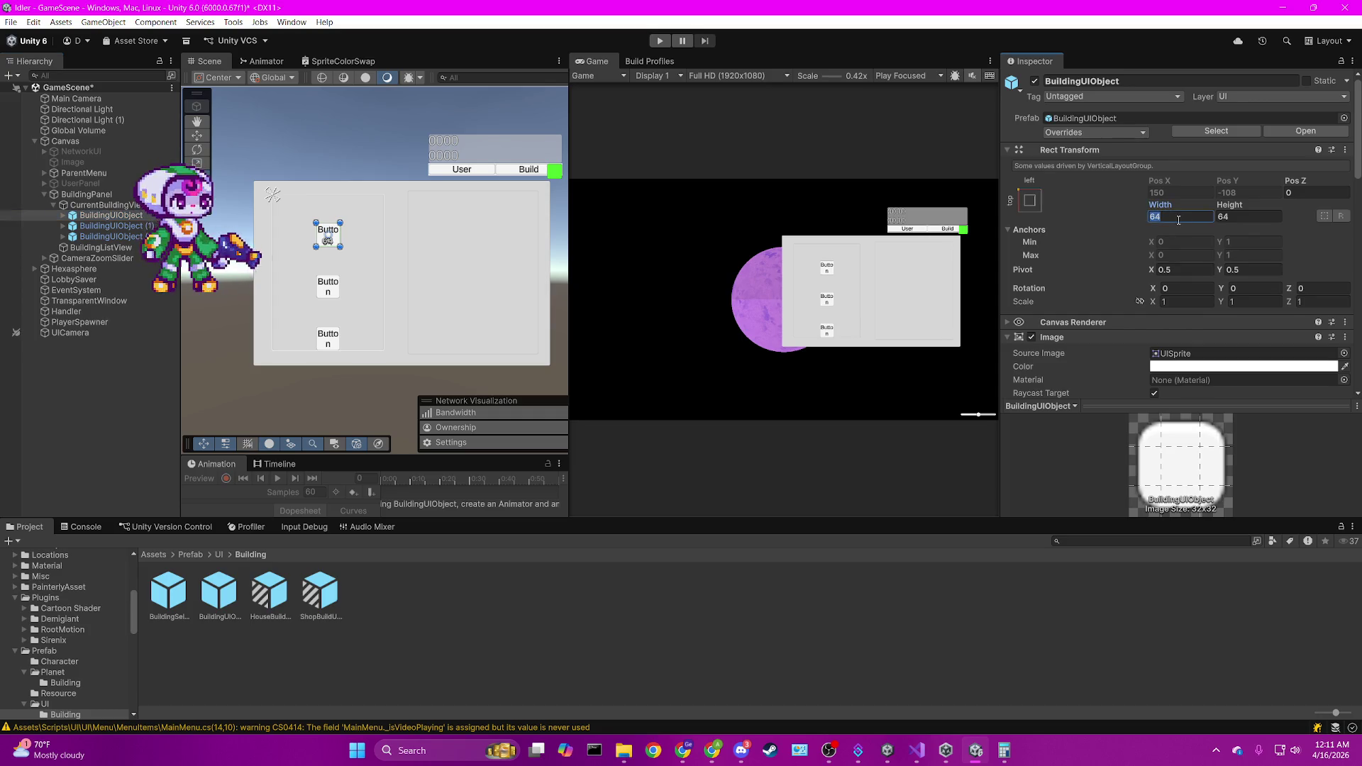
text(128)
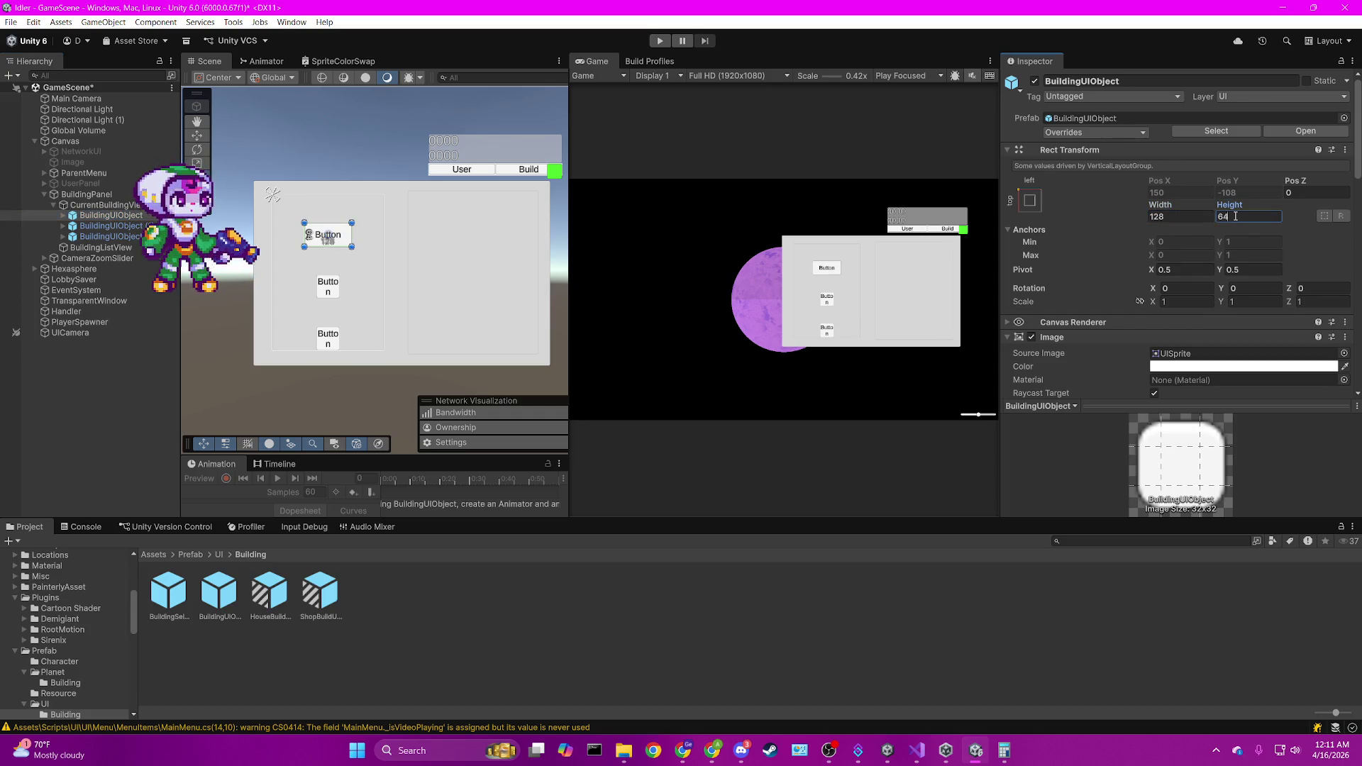
text(128)
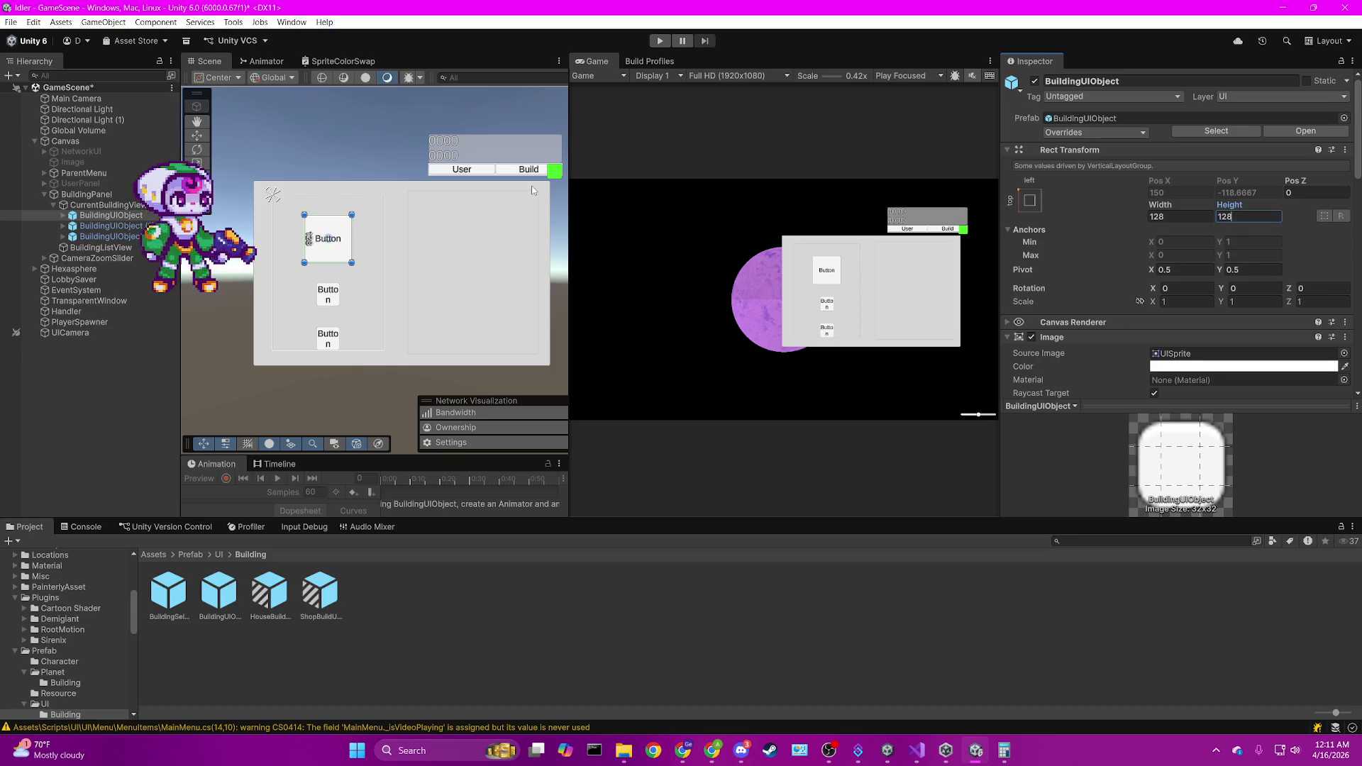
ctrl+click(106, 215)
key(Delete)
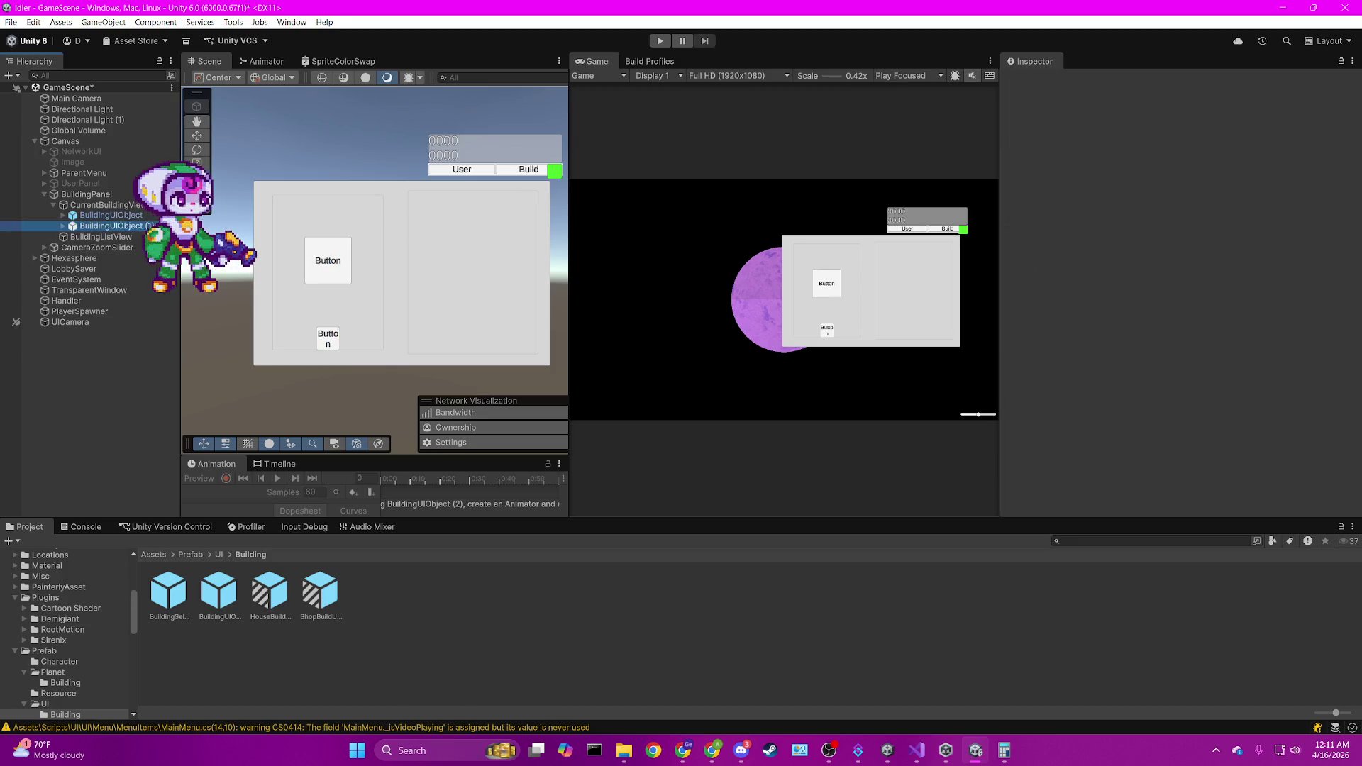
Duplicate the button twice and set all three buttons' Width and Height to 72.
click(151, 215)
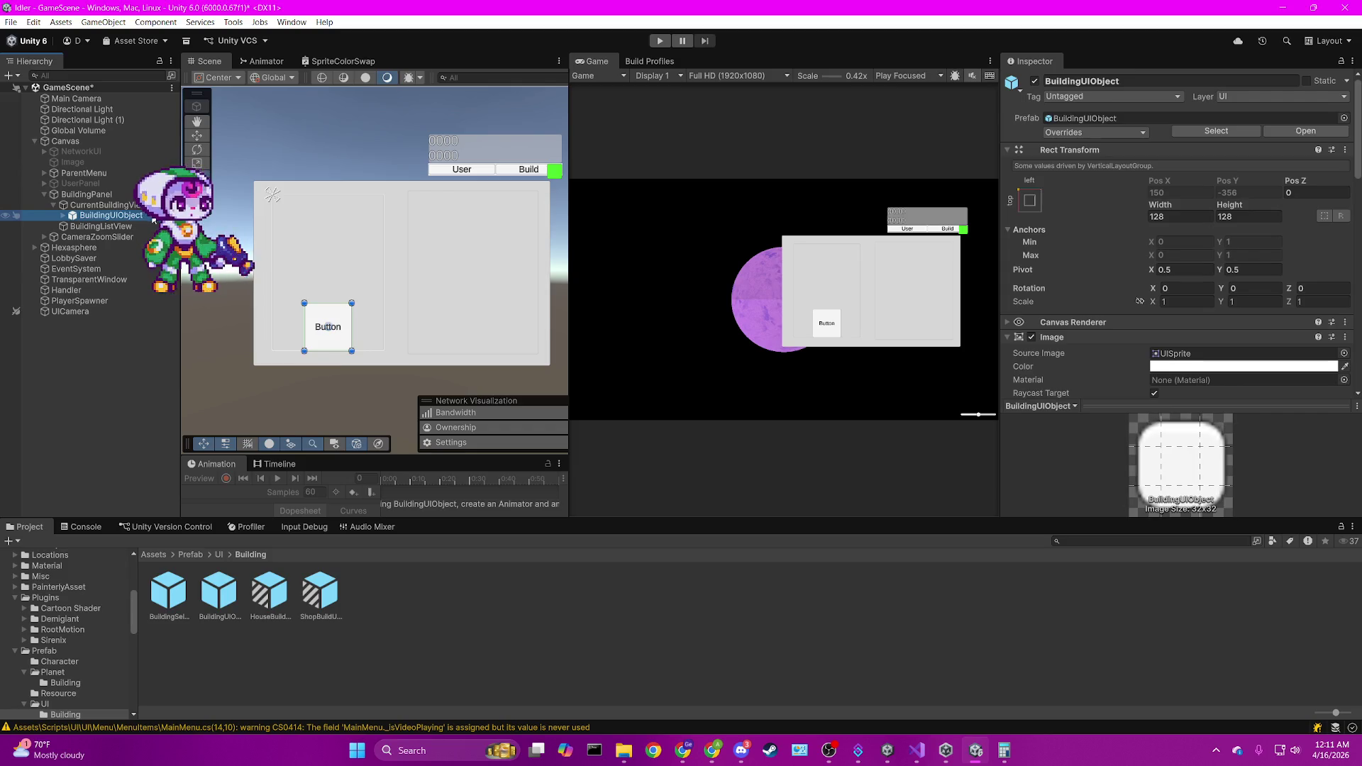
key(ctrl+d)
key(ctrl+d)
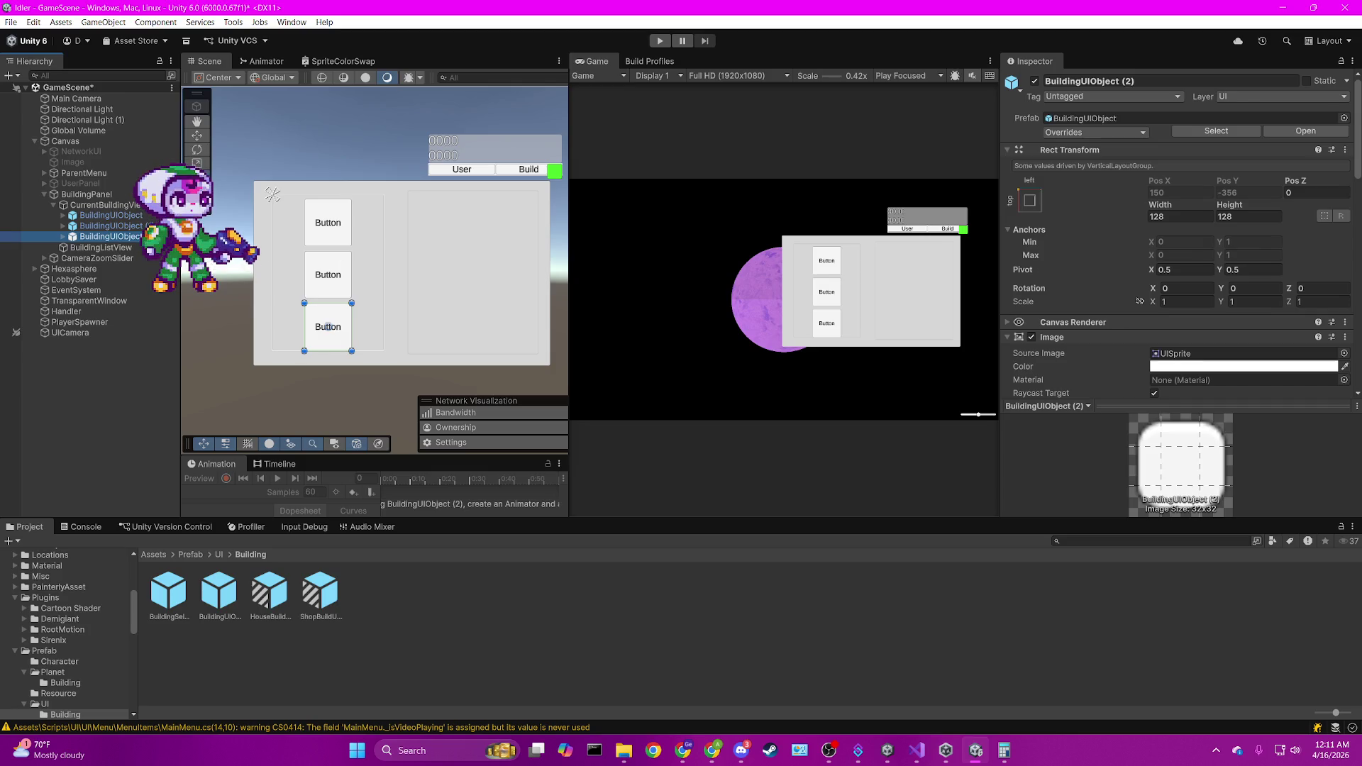
shift+click(106, 215)
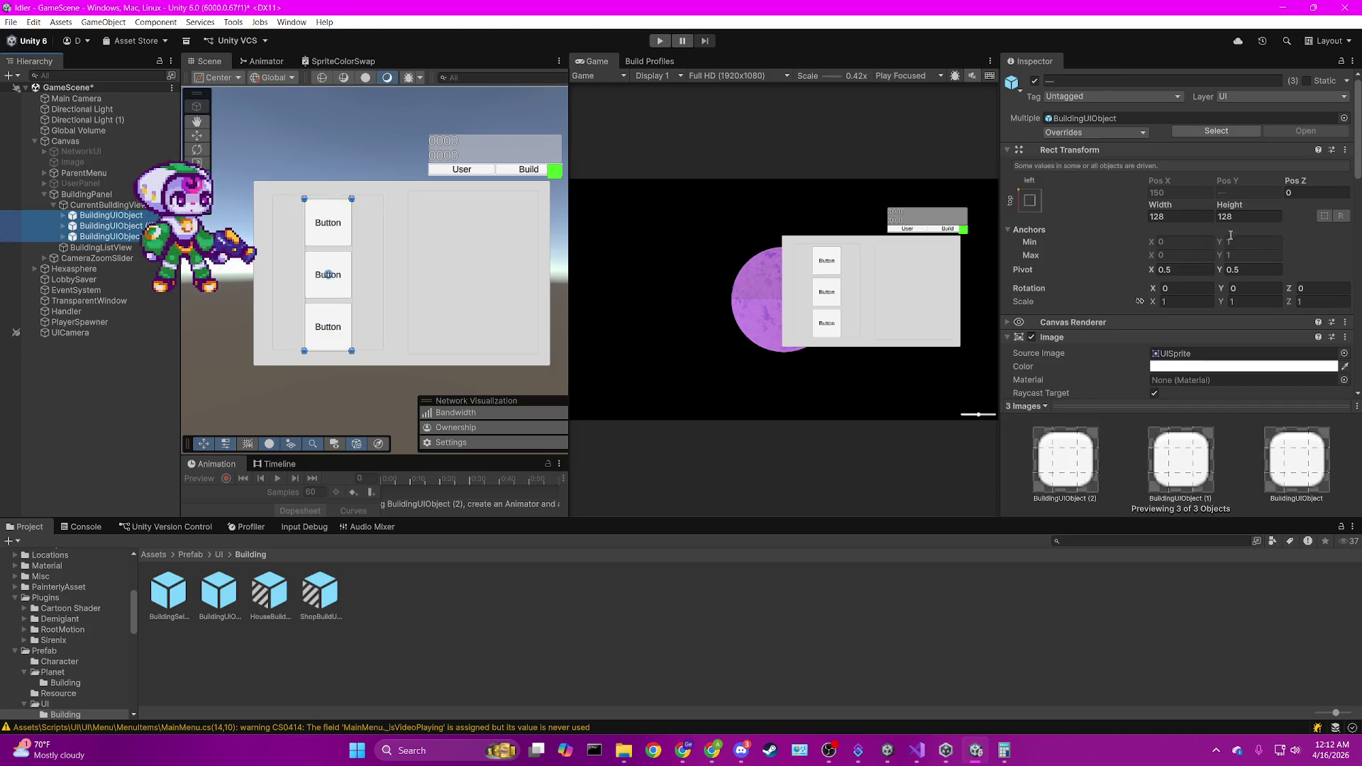
click(1206, 217)
text(72)
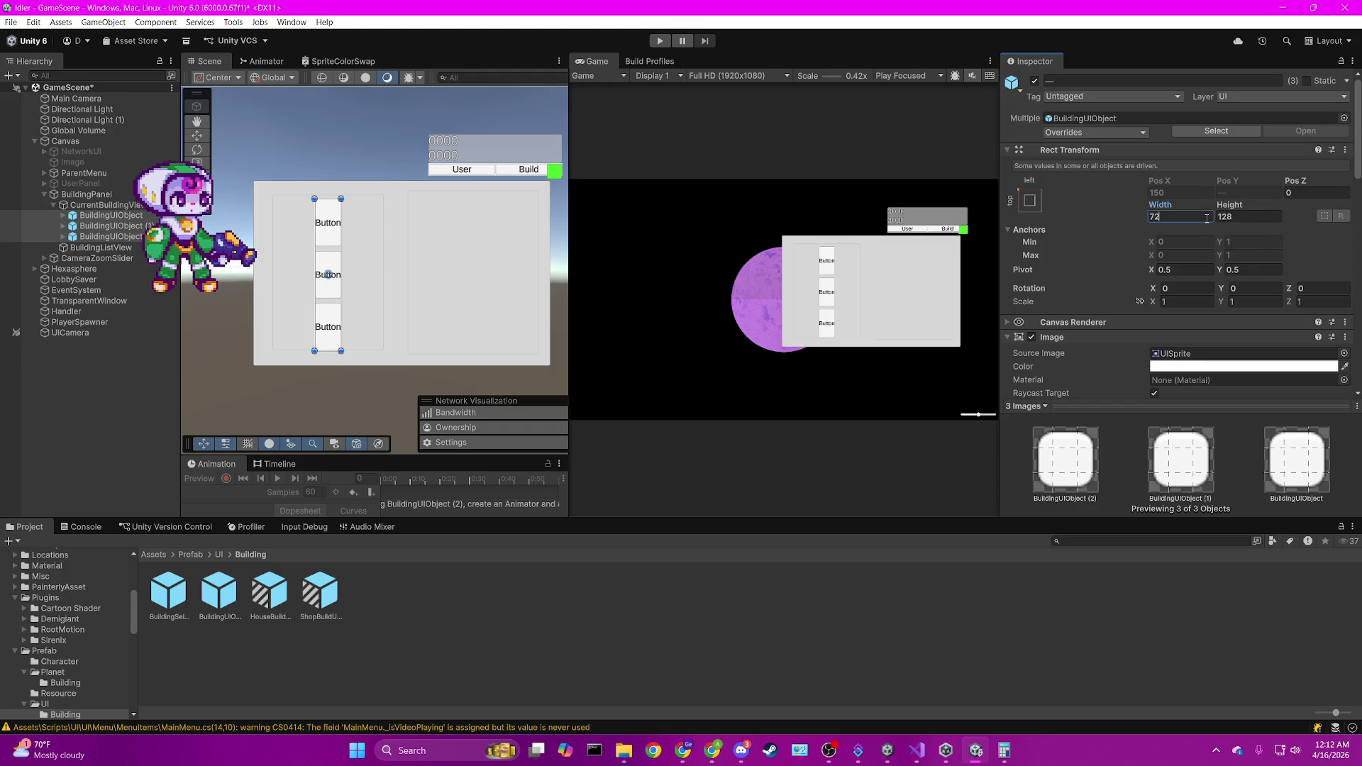
key(Tab)
text(72)
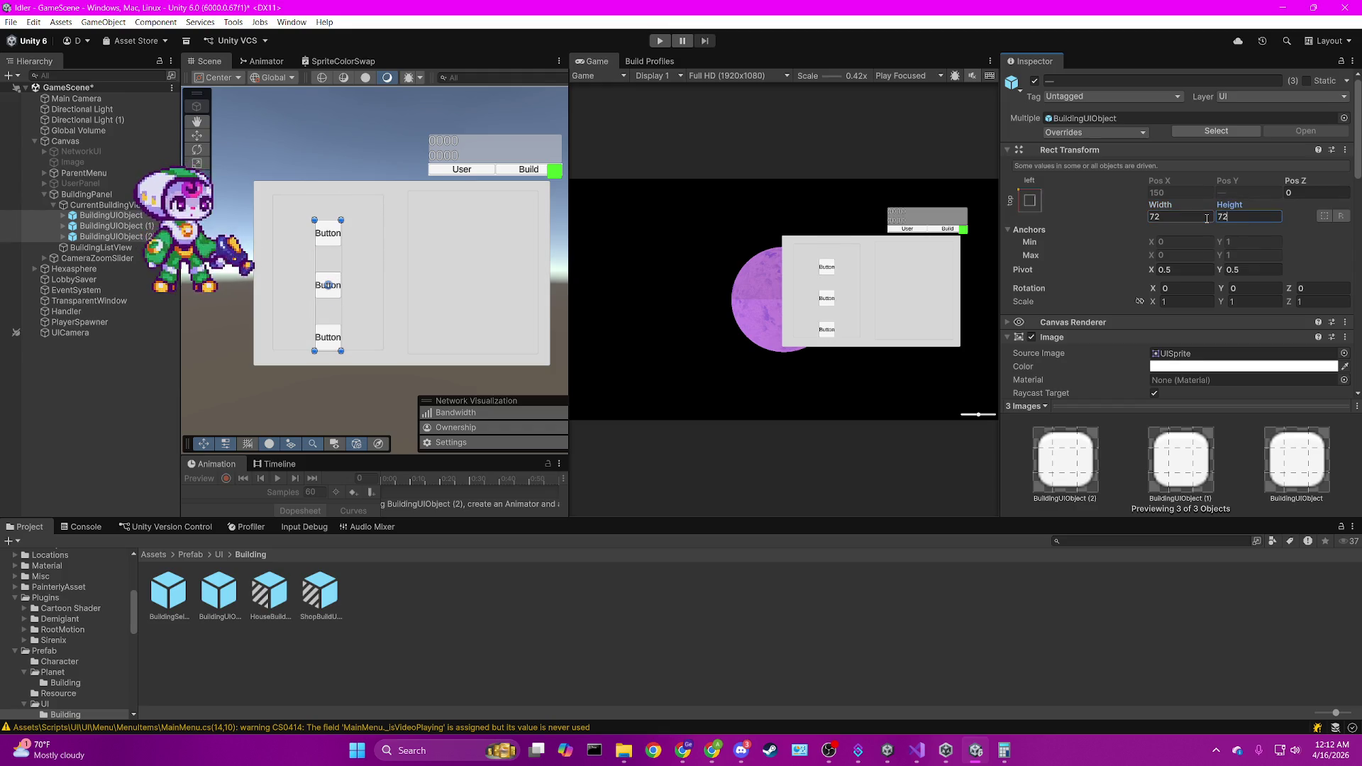
click(119, 206)
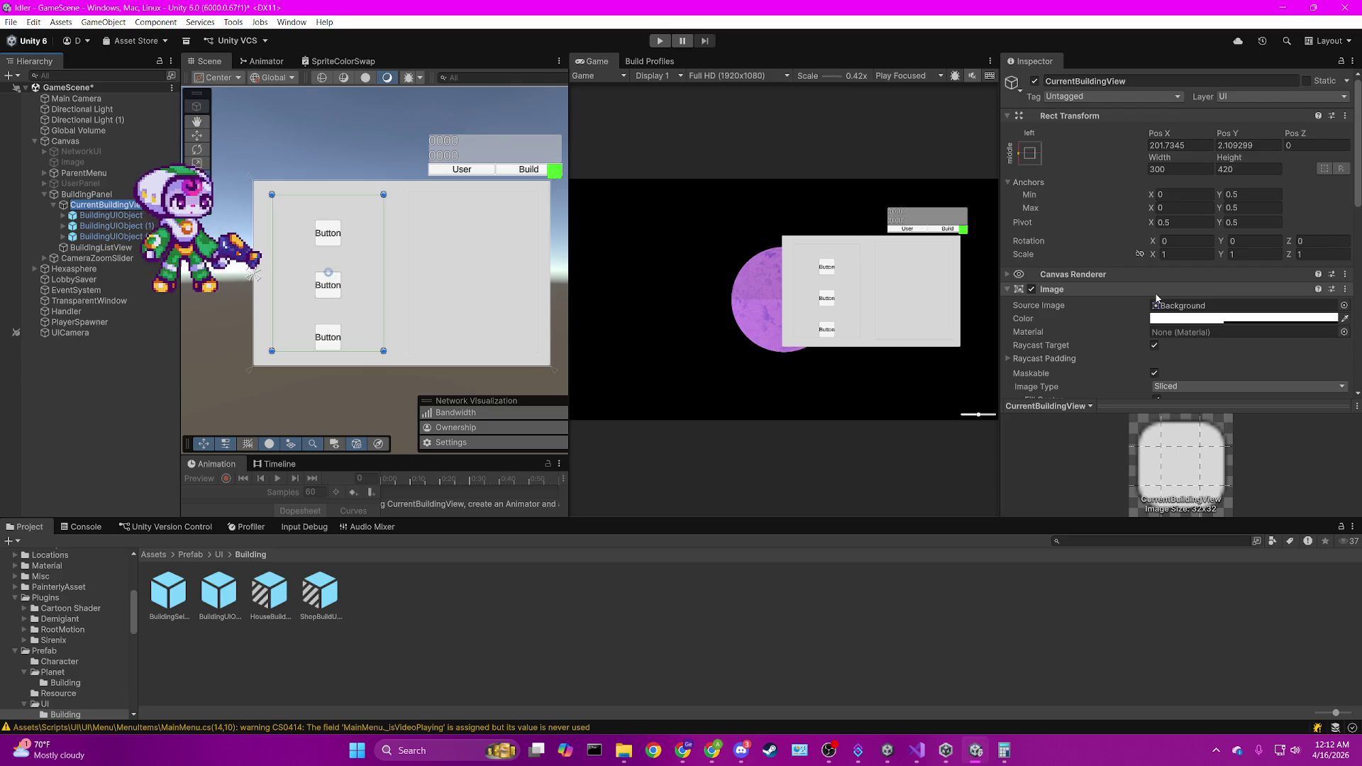
Look over the Child Alignment options, leaving it at Lower Center.
scroll(1197, 266, down, 6)
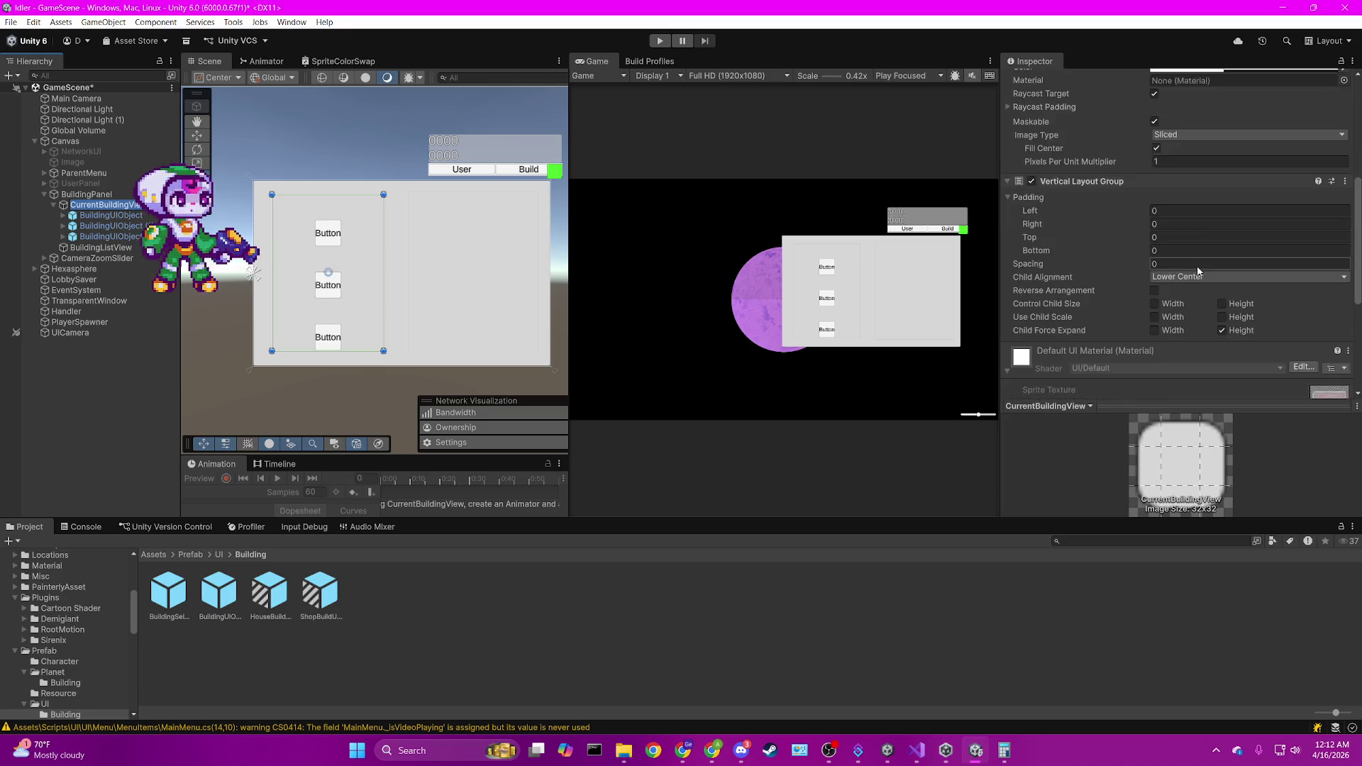
scroll(1197, 271, down, 1)
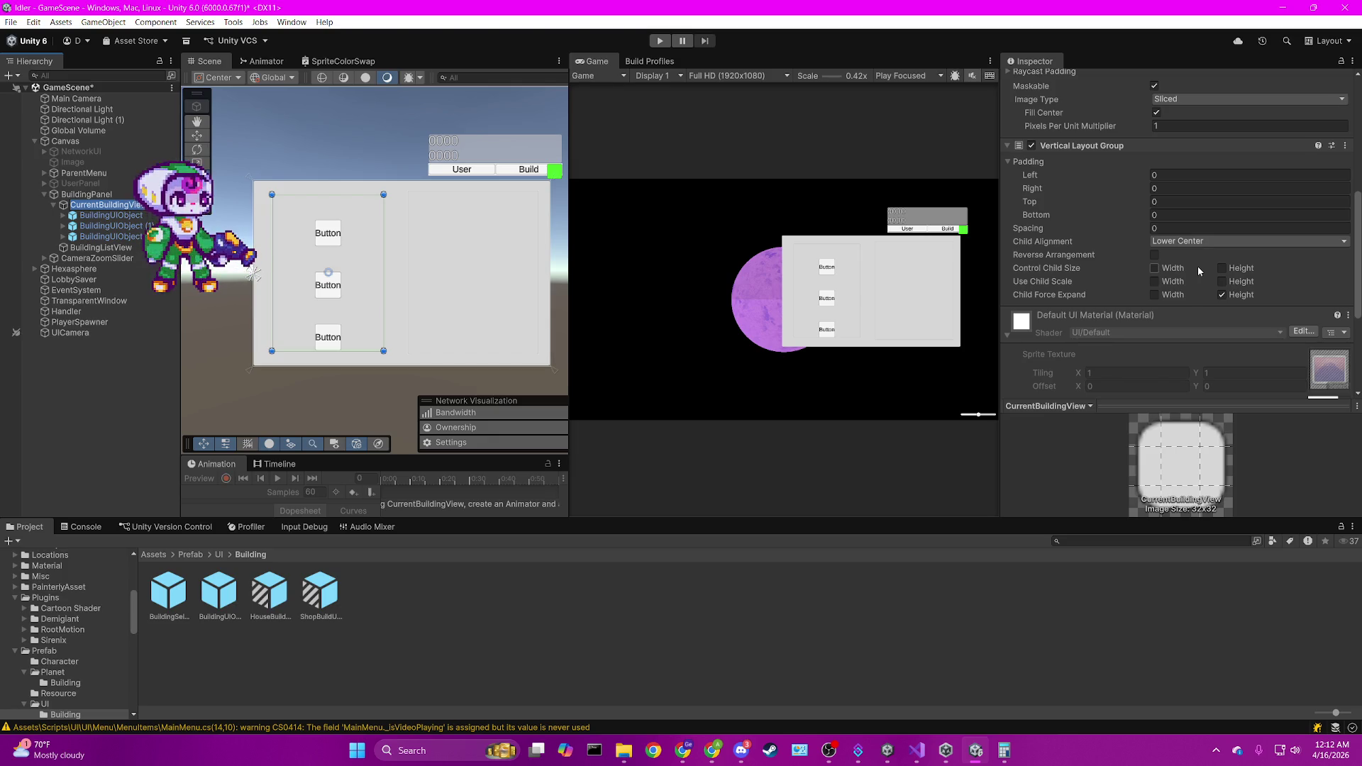
click(1199, 241)
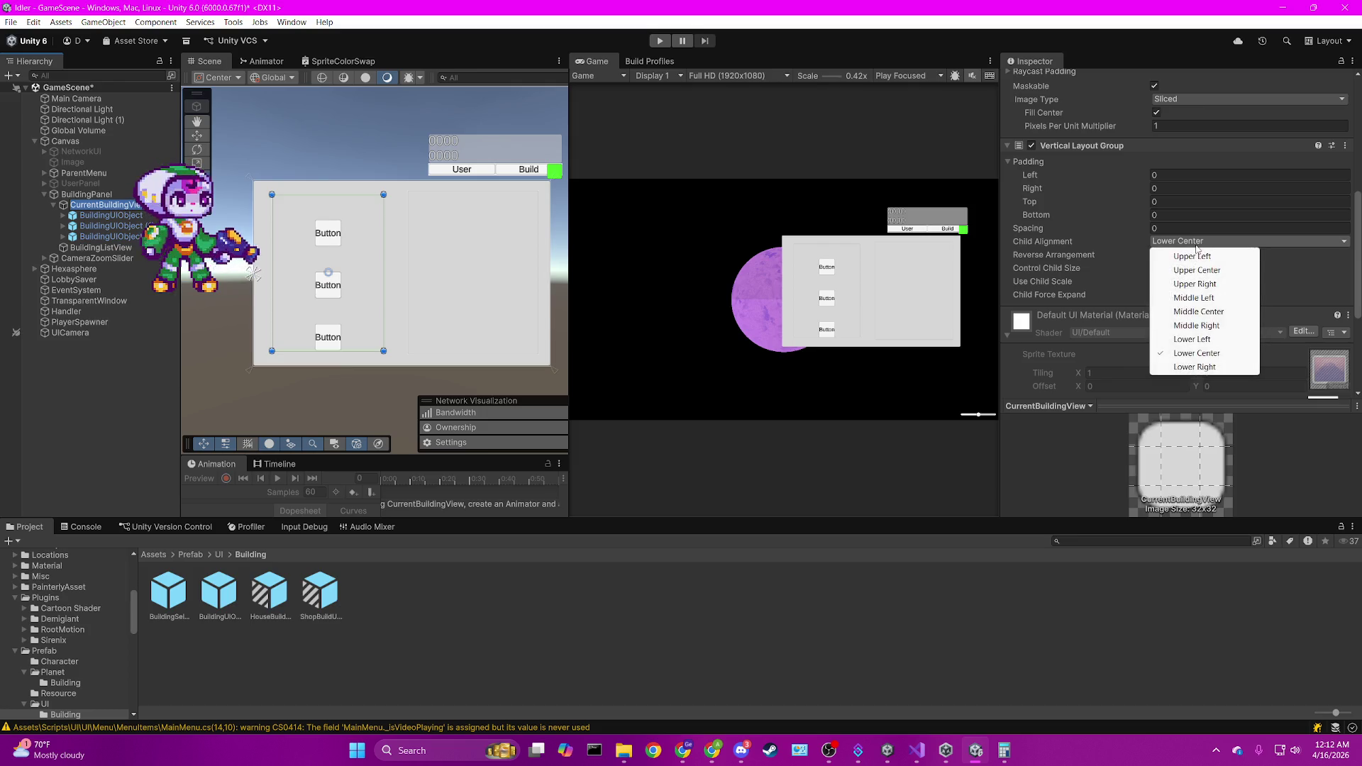
click(826, 234)
scroll(1239, 285, up, 2)
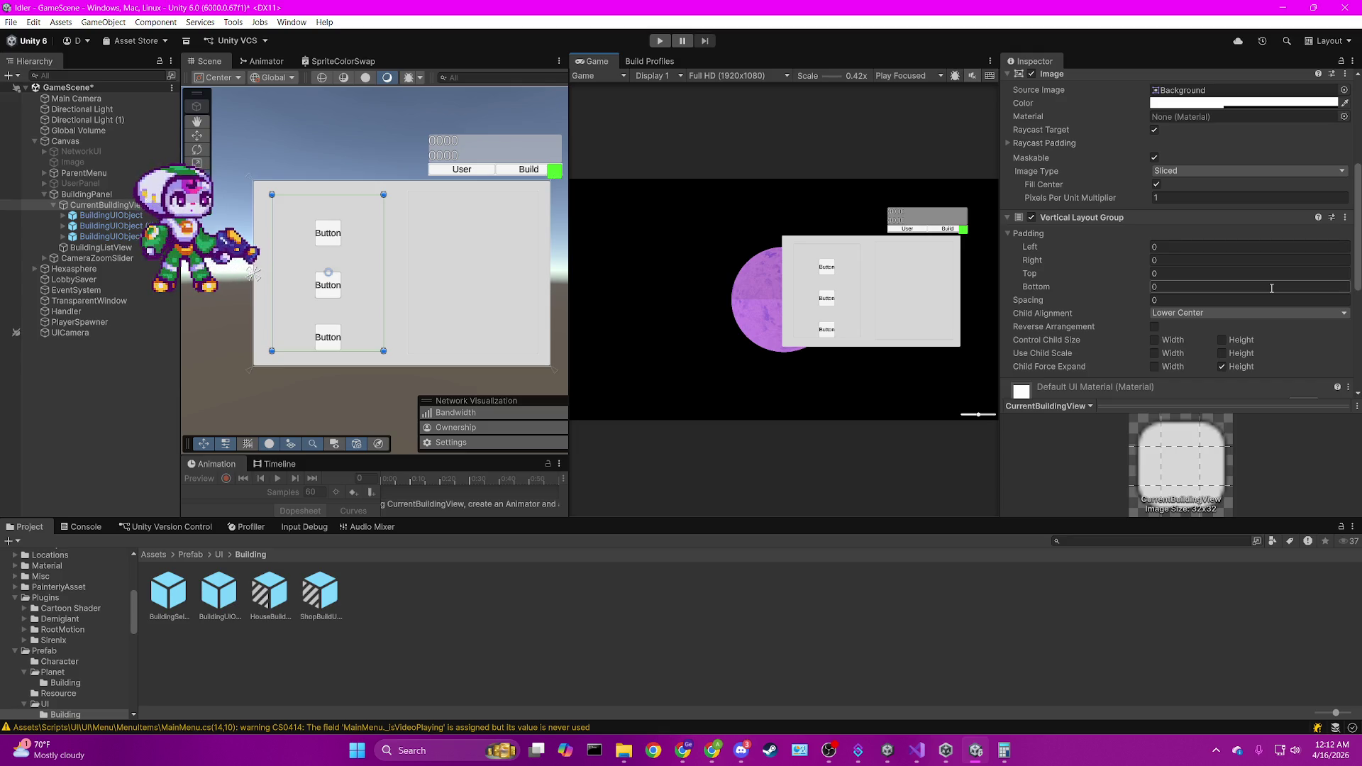
scroll(1267, 292, down, 7)
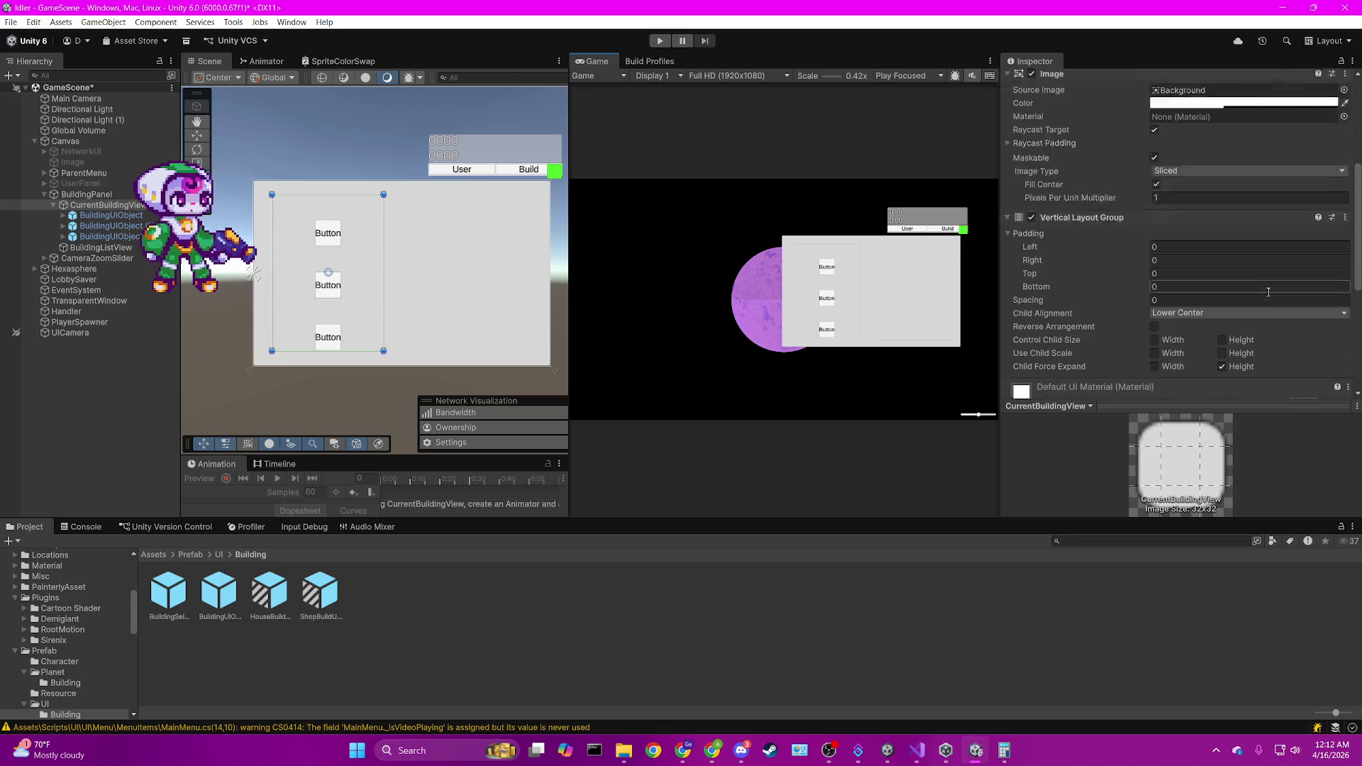
scroll(1268, 291, up, 10)
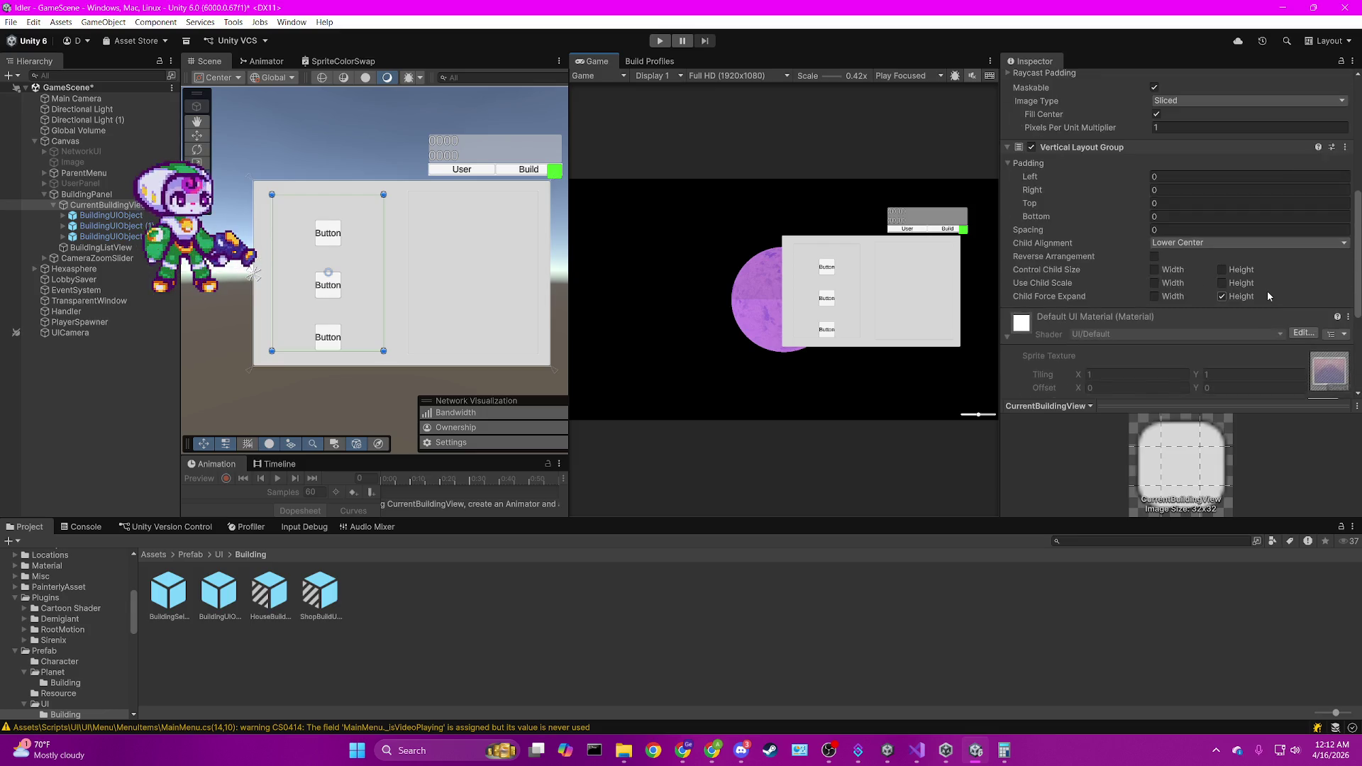
scroll(1180, 263, down, 4)
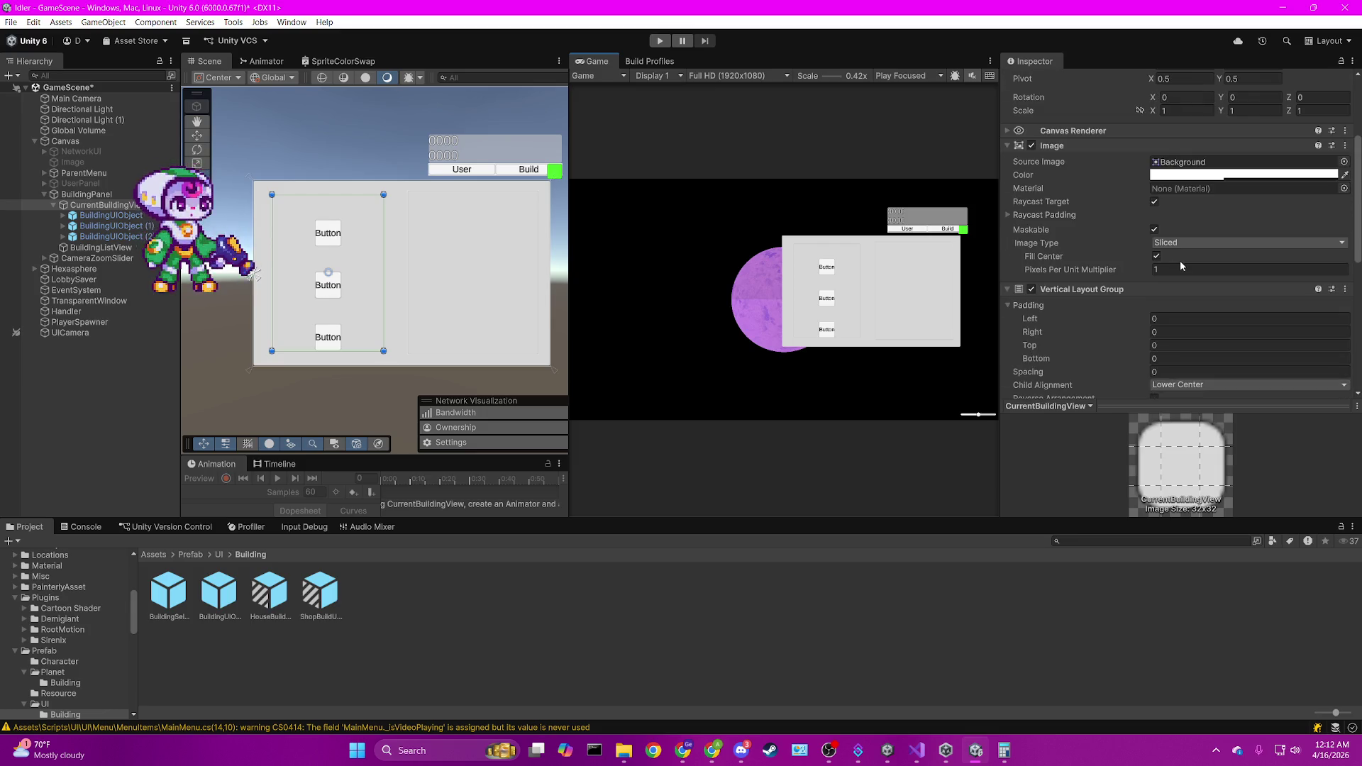
scroll(1180, 264, down, 2)
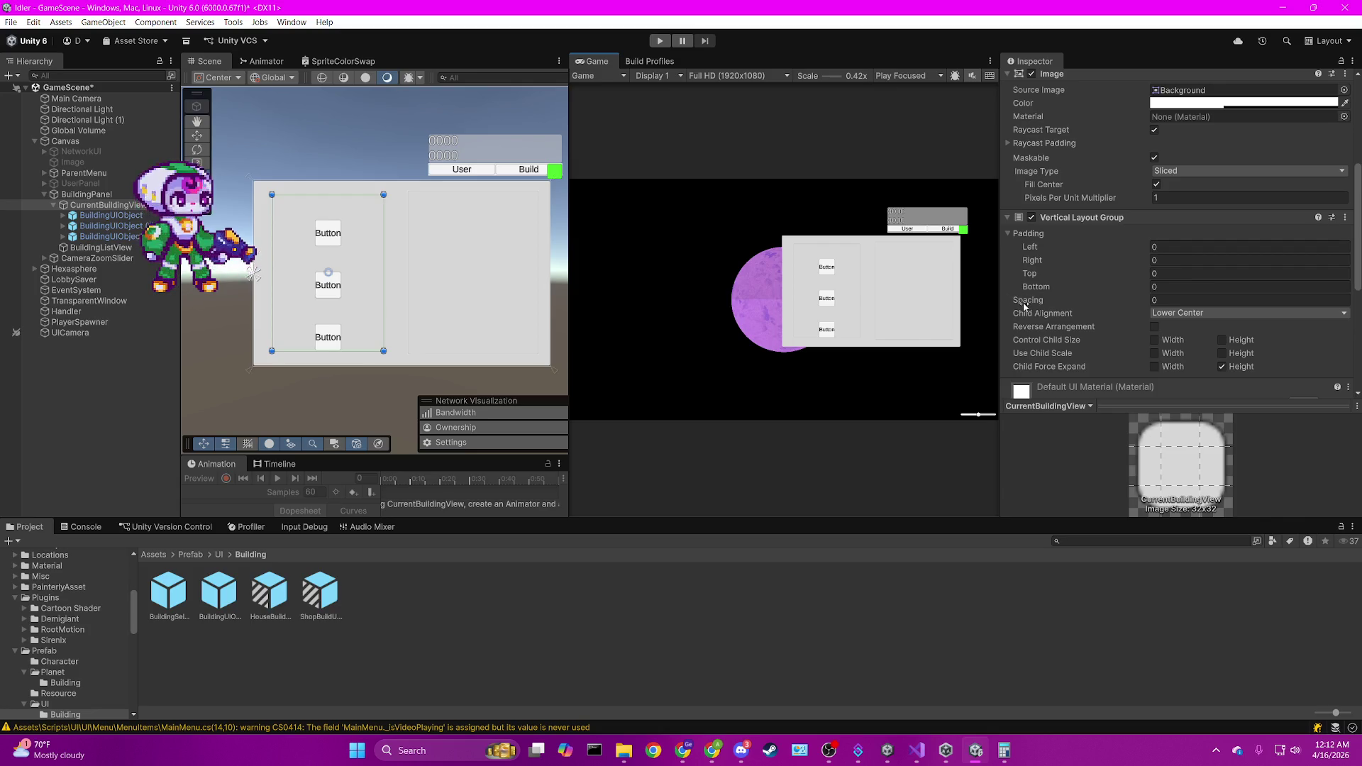
Set the Vertical Layout Group spacing to 0 and Child Alignment to Middle Center.
mouse_move(1024, 305)
mouse_down()
mouse_move(816, 277)
mouse_move(1064, 298)
mouse_move(71, 314)
mouse_move(1146, 317)
mouse_move(1093, 313)
mouse_up()
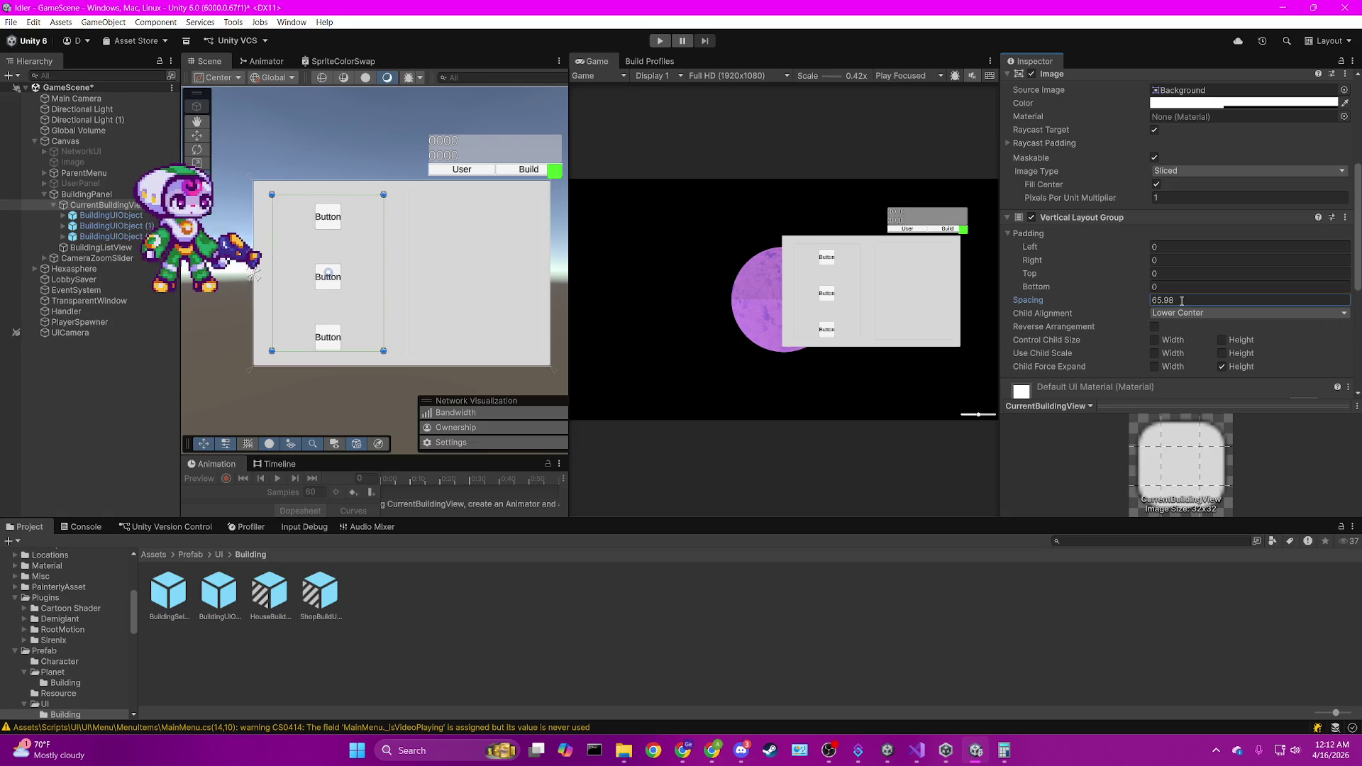
text(0)
click(1206, 313)
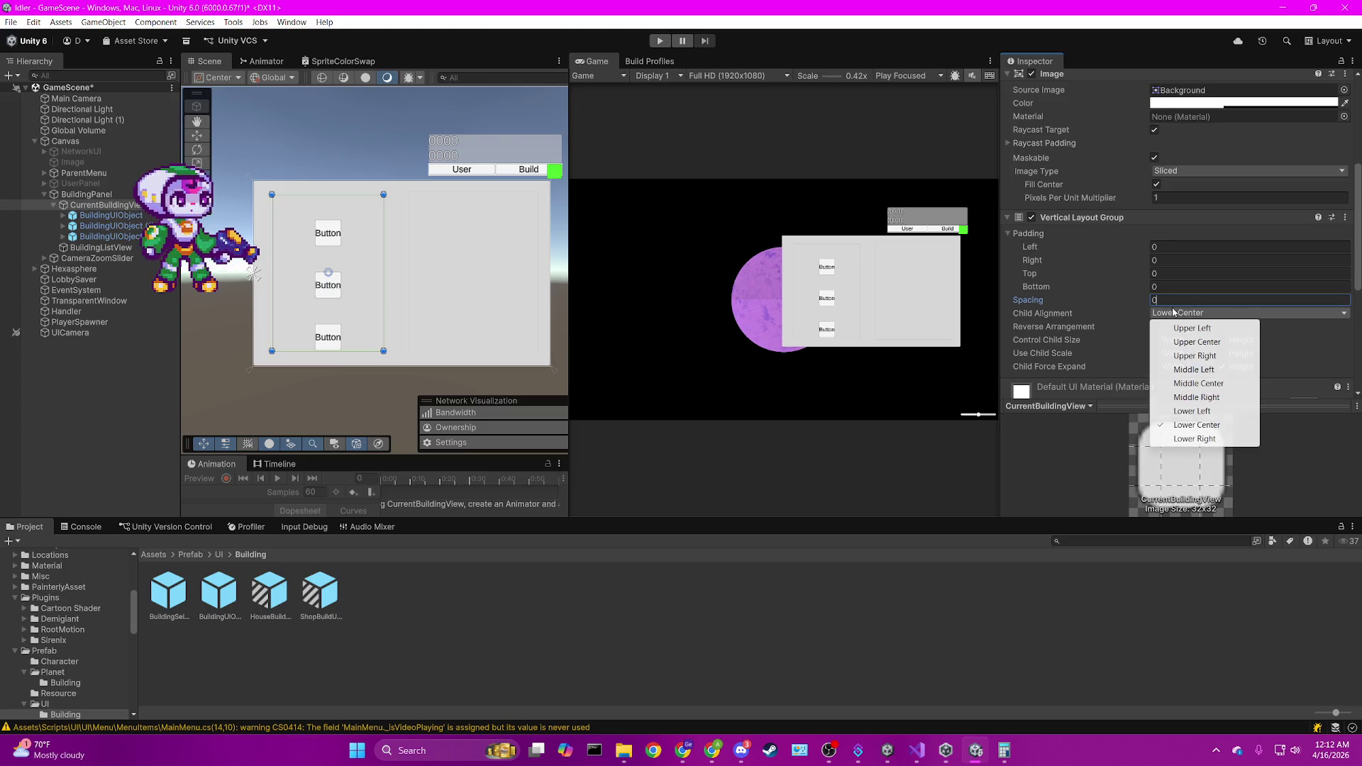
click(1214, 384)
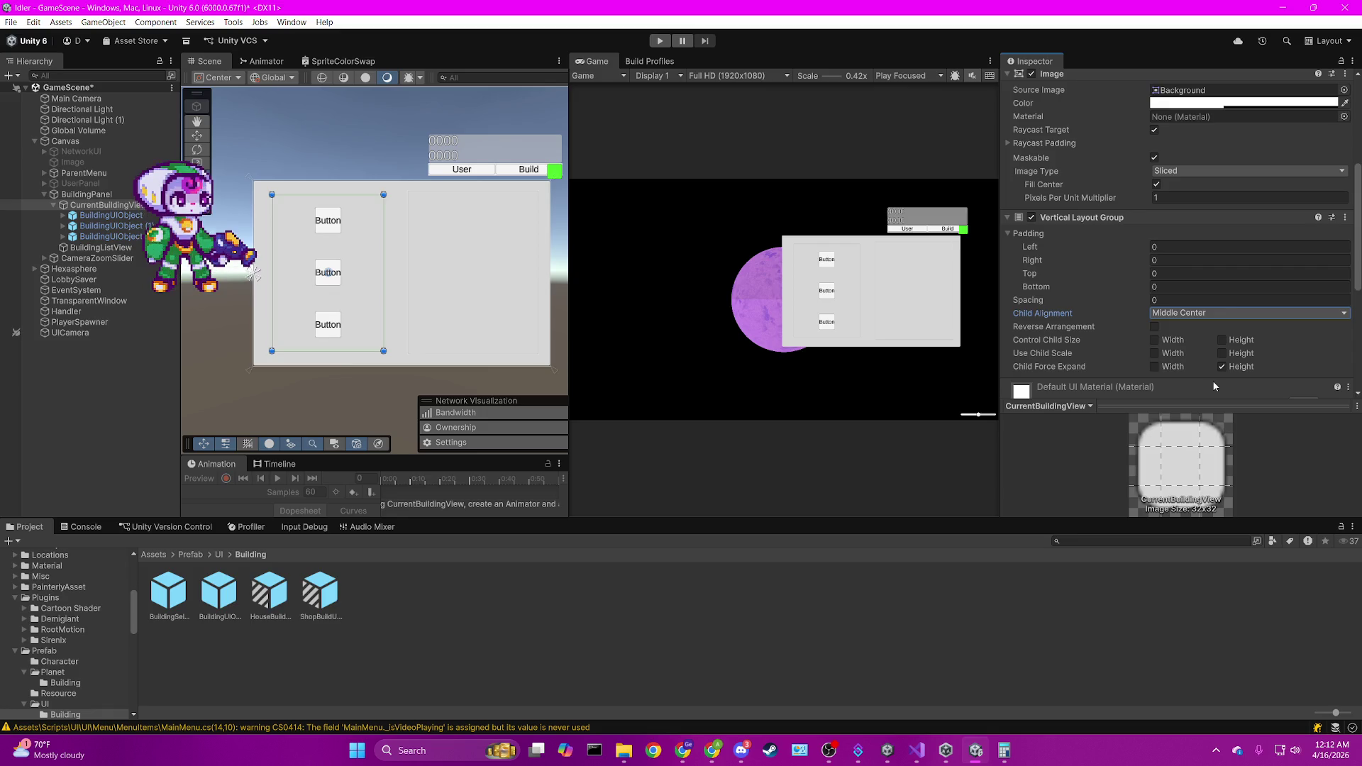
scroll(1202, 259, down, 3)
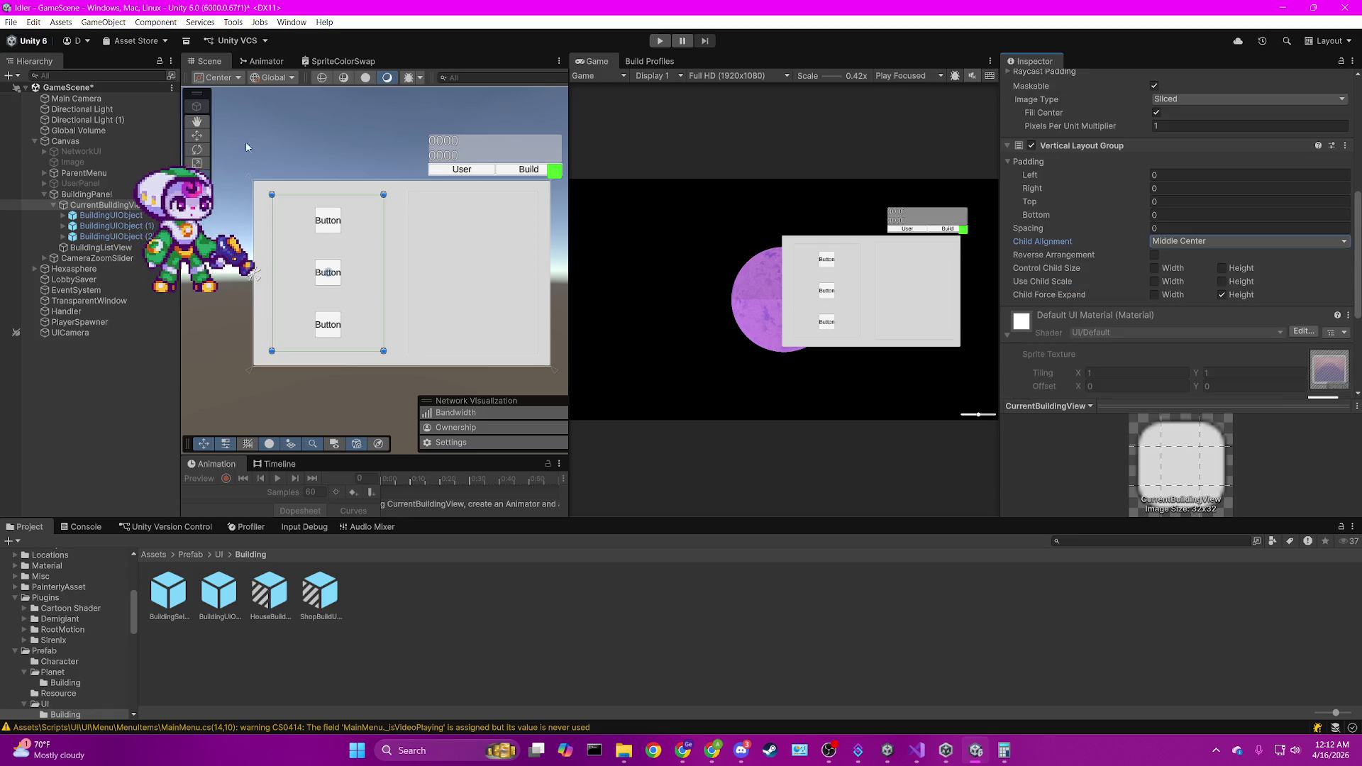
click(108, 215)
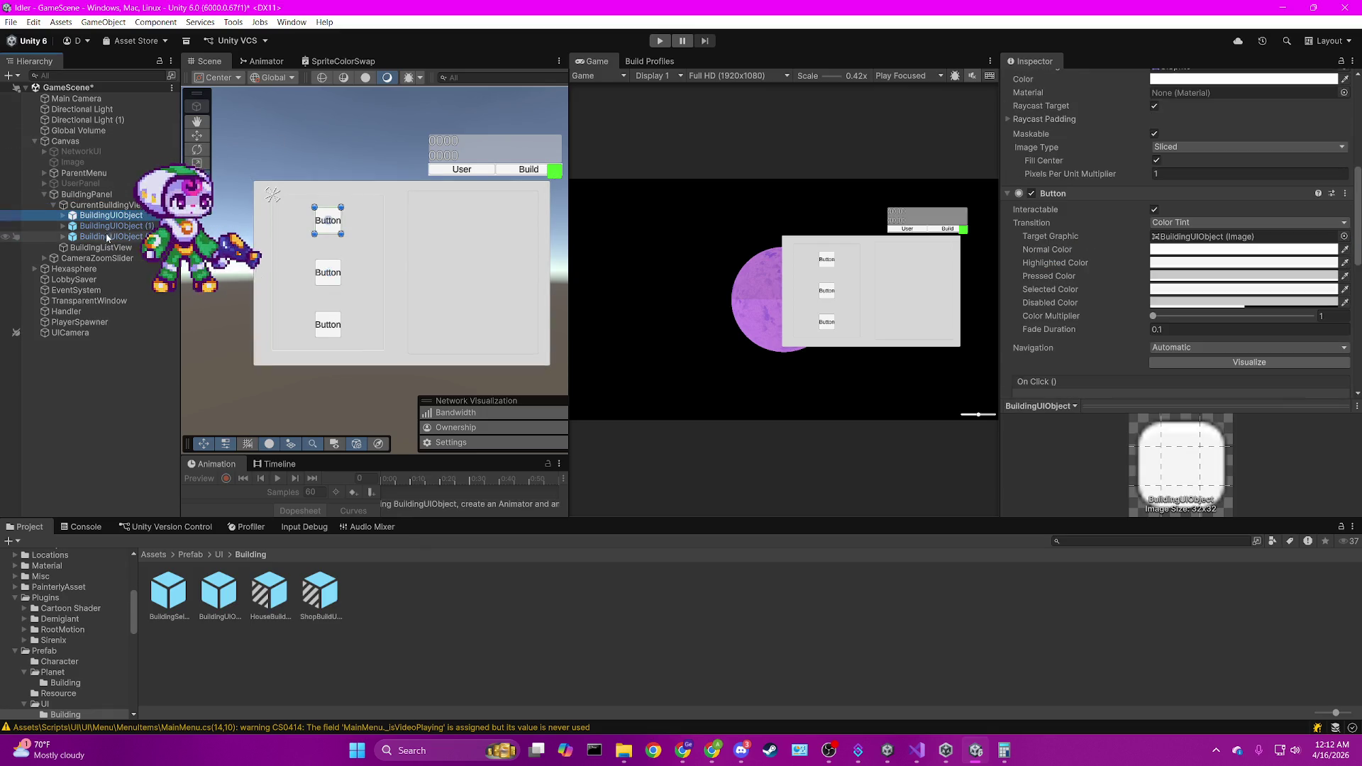
Multi-select the three building buttons and set their Width and Height to 84.
shift+click(108, 236)
scroll(1241, 153, up, 5)
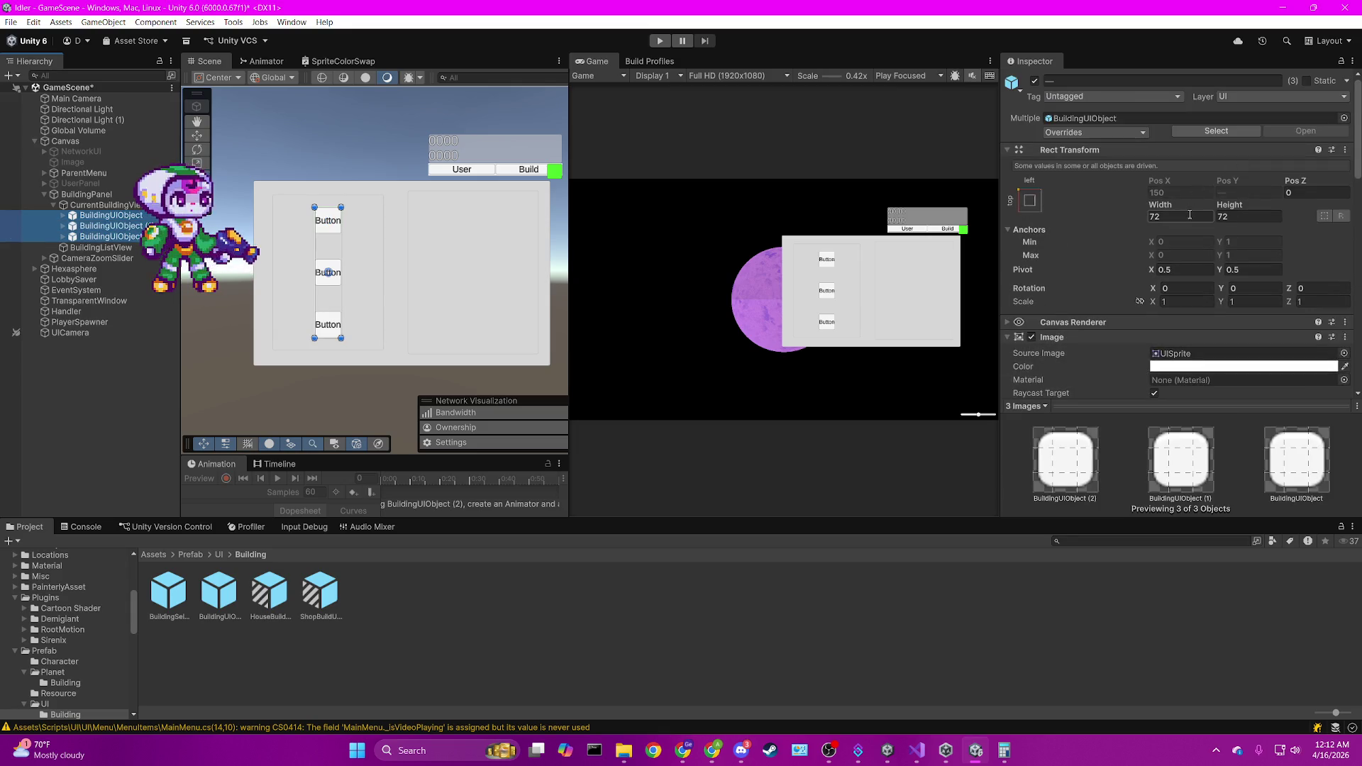
click(1189, 215)
text(84)
click(1254, 217)
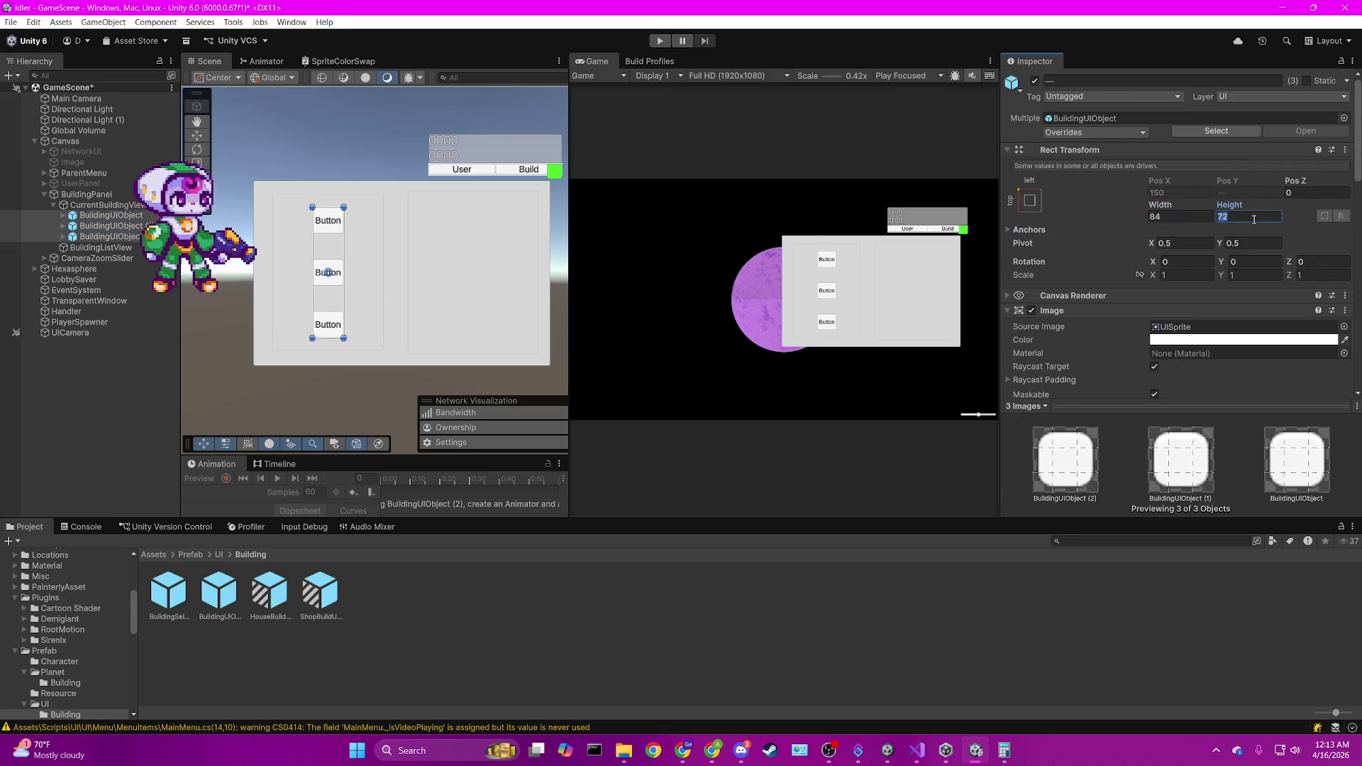
text(84)
key(Return)
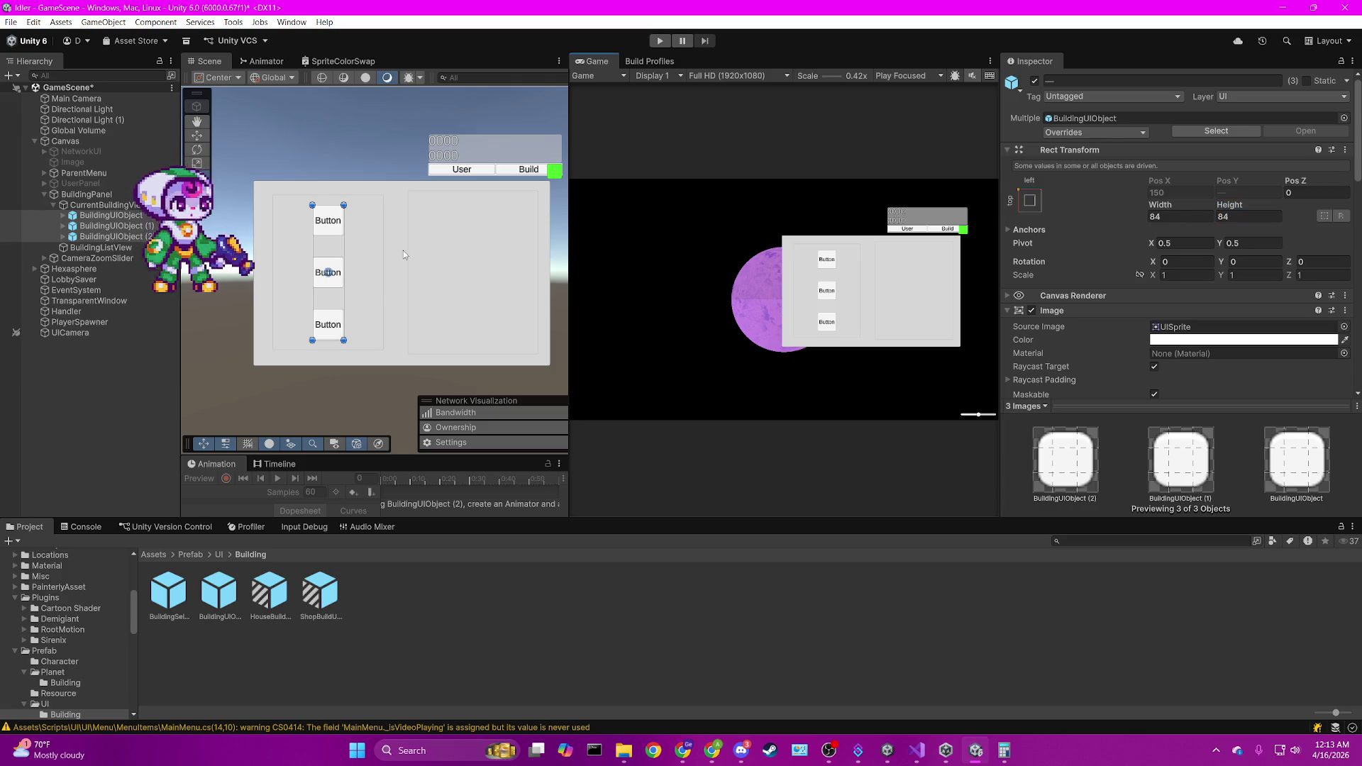
click(384, 145)
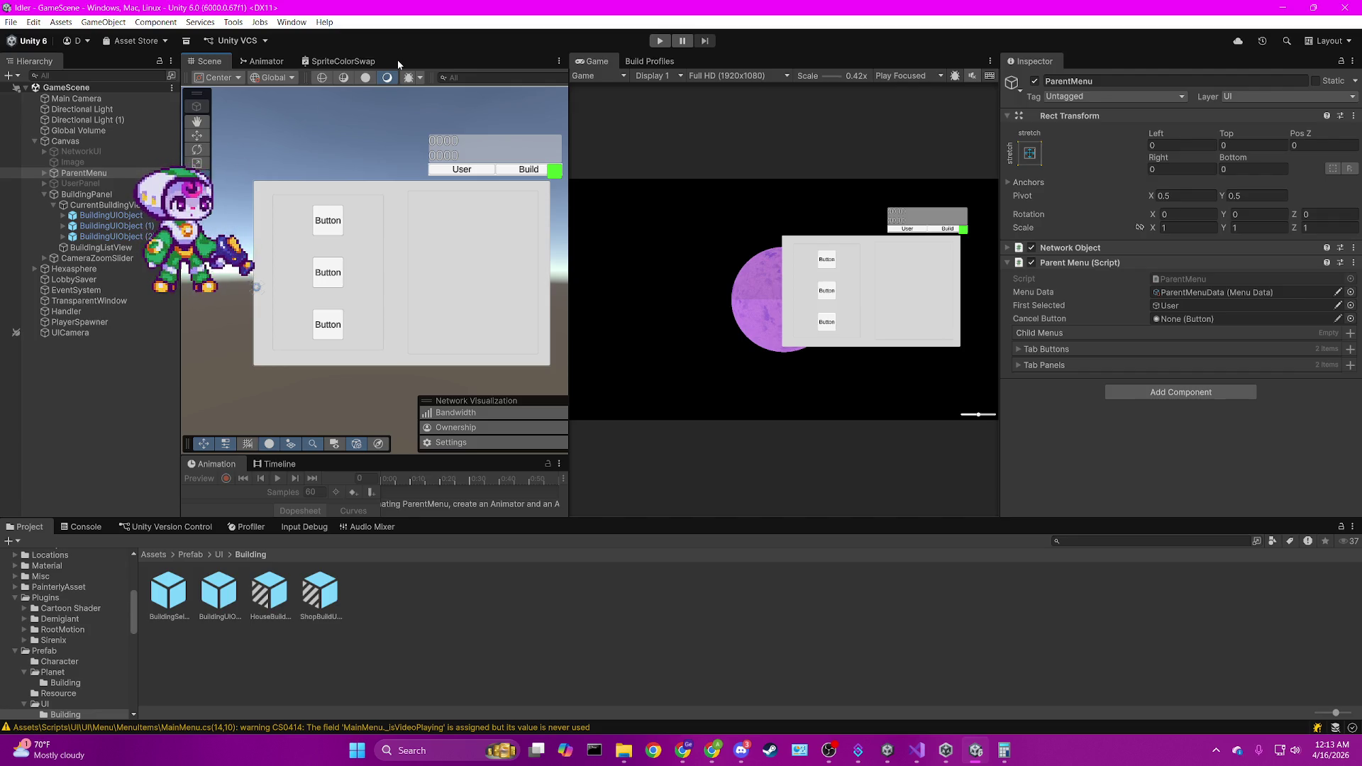
Delete the third and second building buttons from CurrentBuildingView.
click(128, 236)
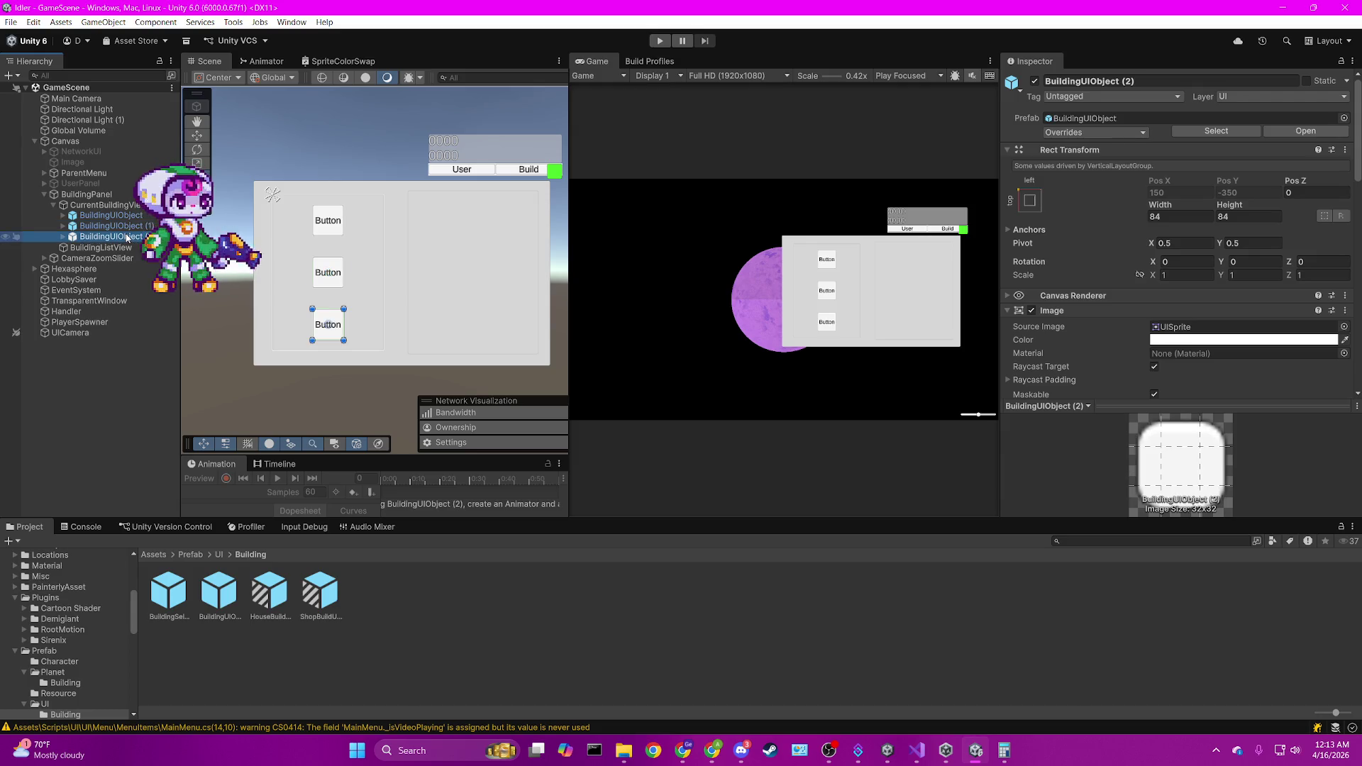
key(Delete)
click(129, 226)
key(Delete)
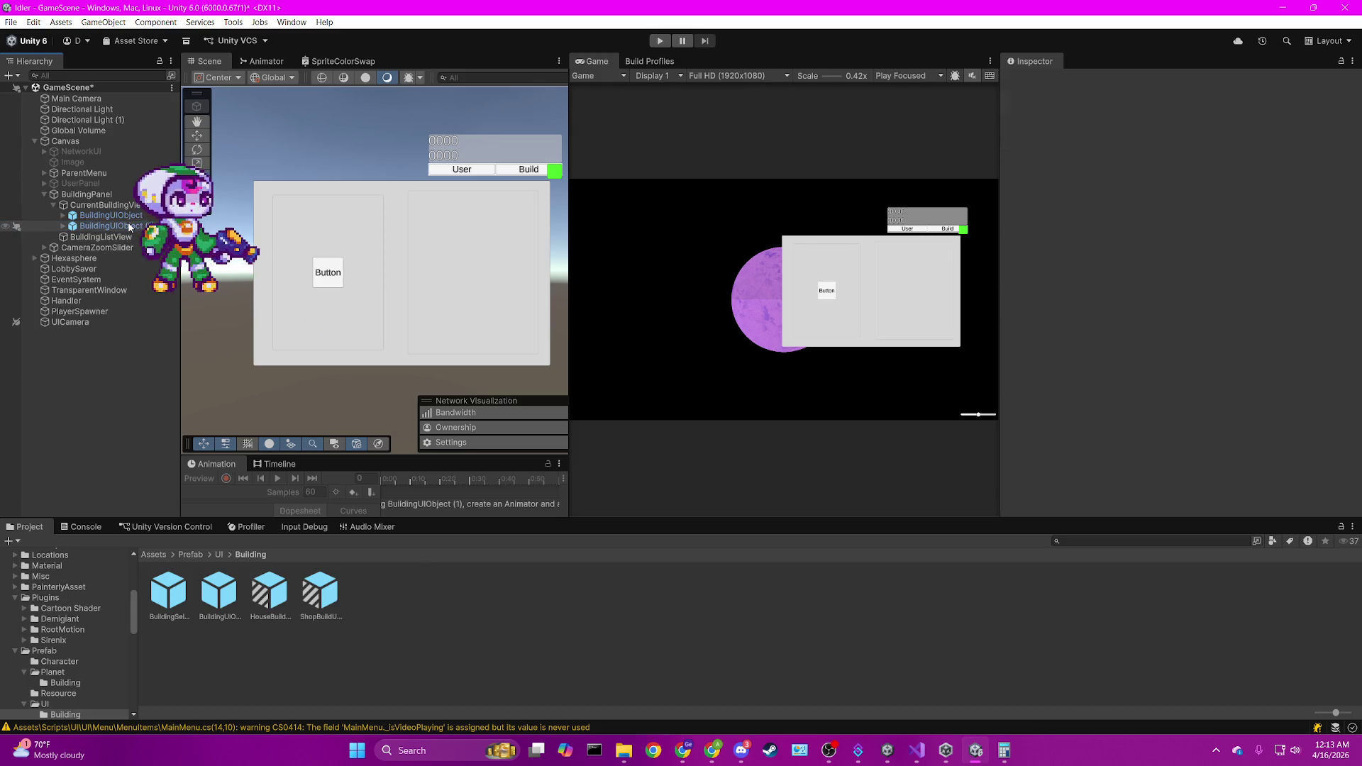
click(138, 215)
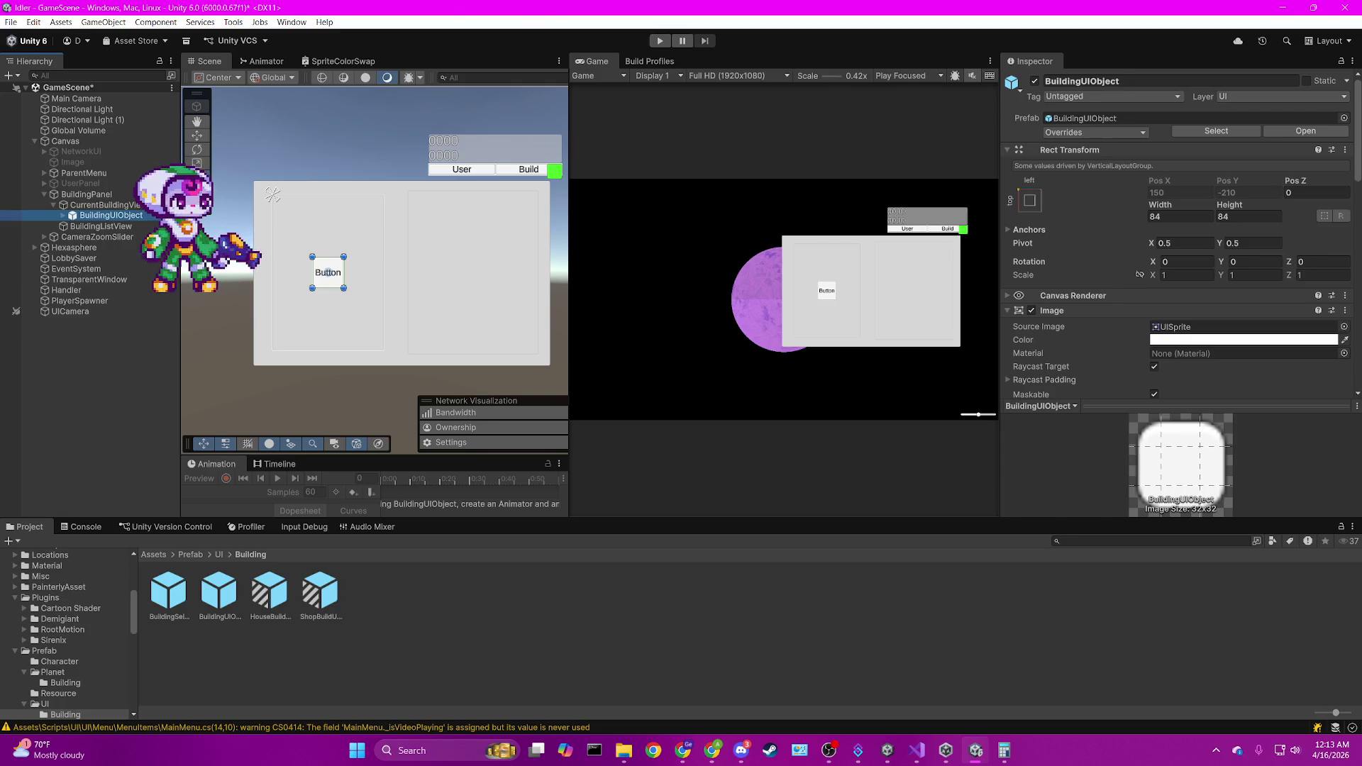
key(alt+Tab)
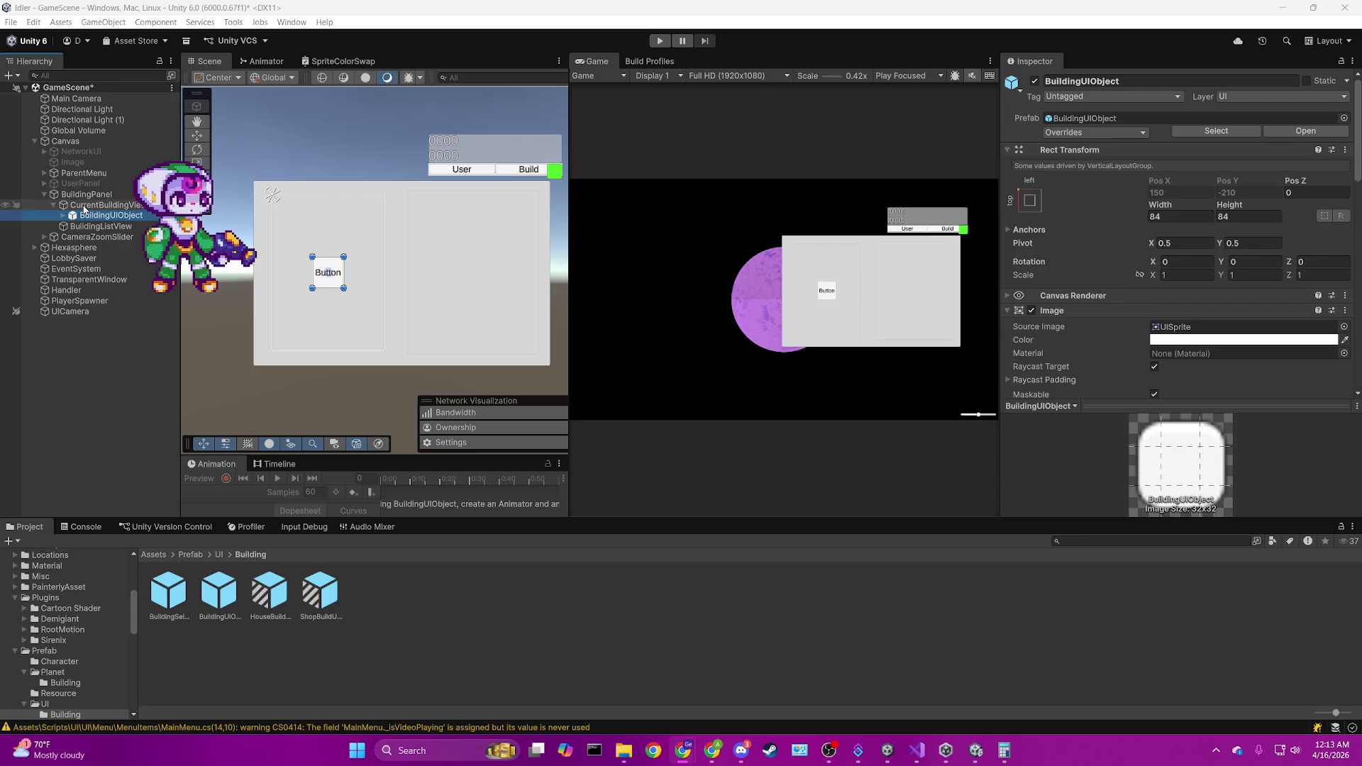
click(719, 126)
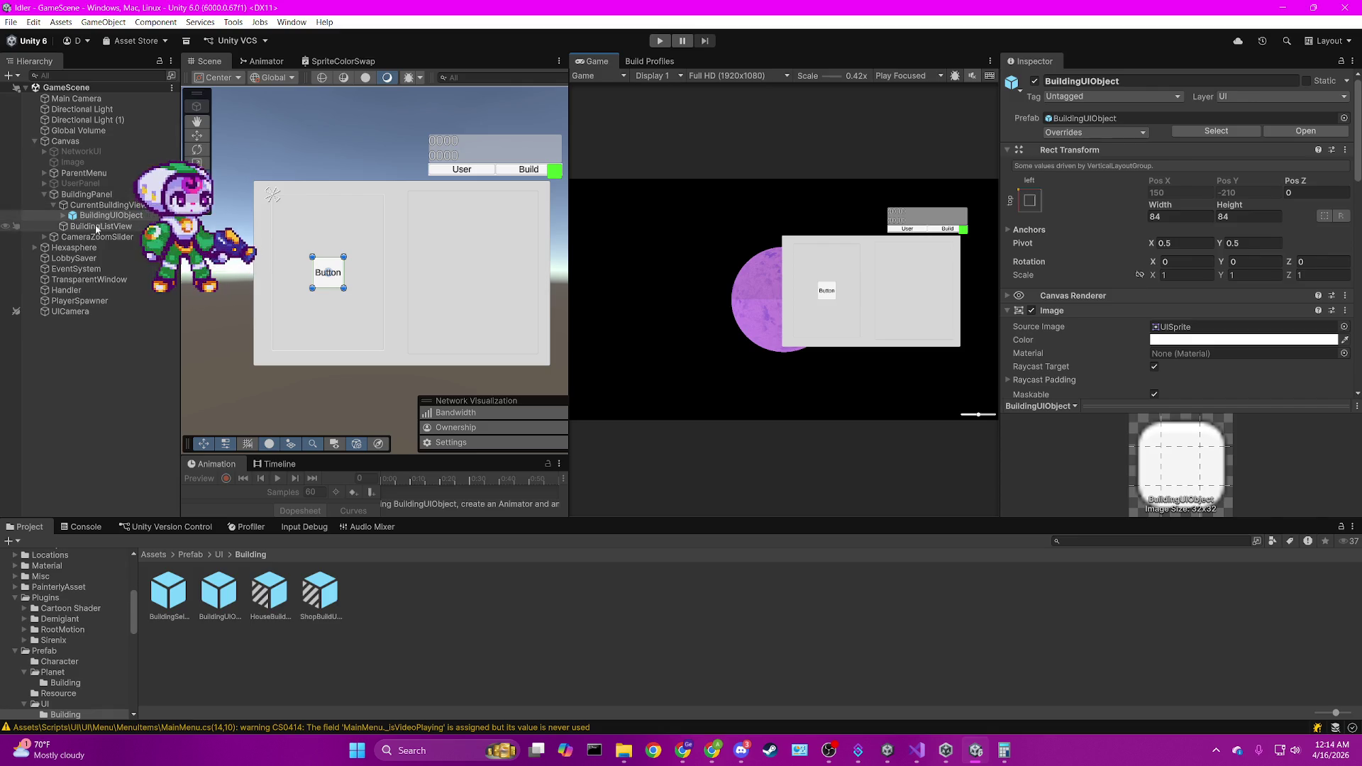
Duplicate the last button, then delete every remaining BuildingUIObject until none are left.
click(103, 204)
click(112, 215)
key(ctrl+d)
key(ctrl+d)
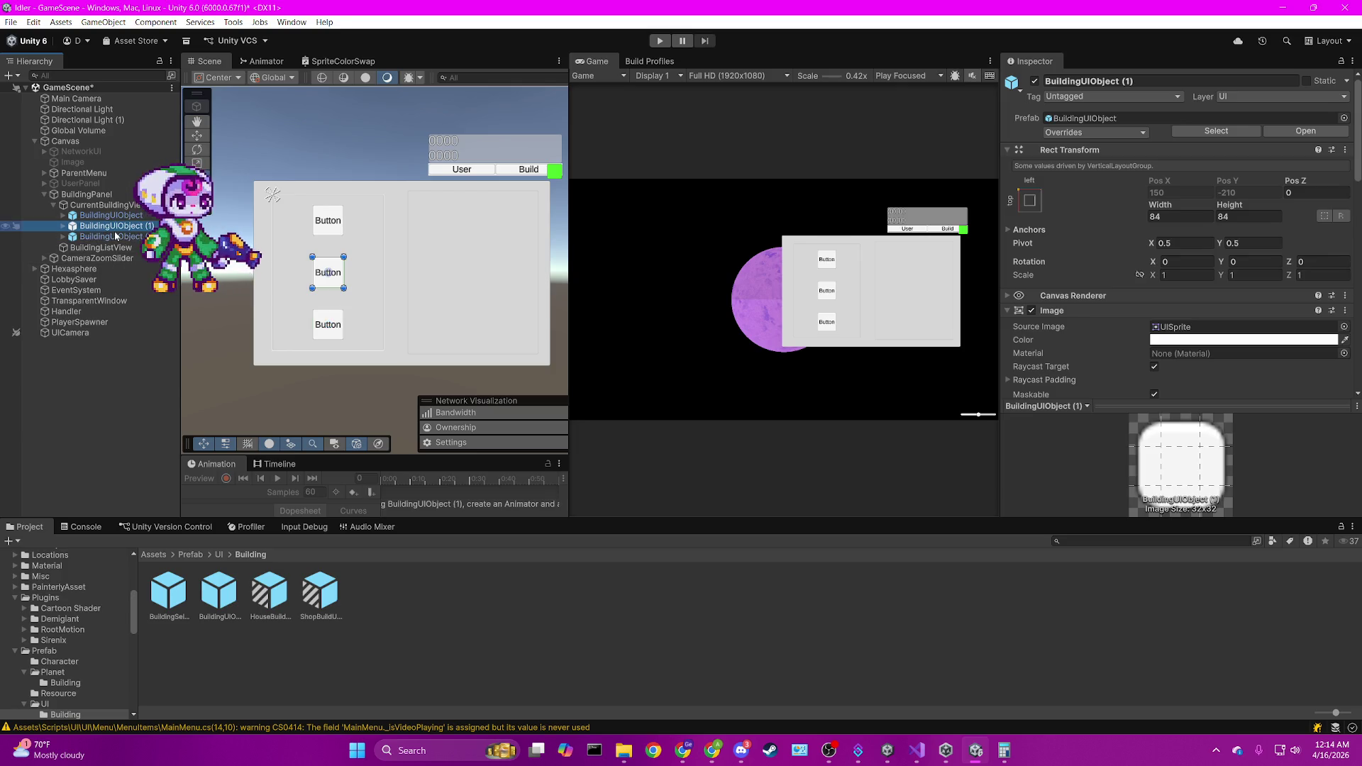
key(Delete)
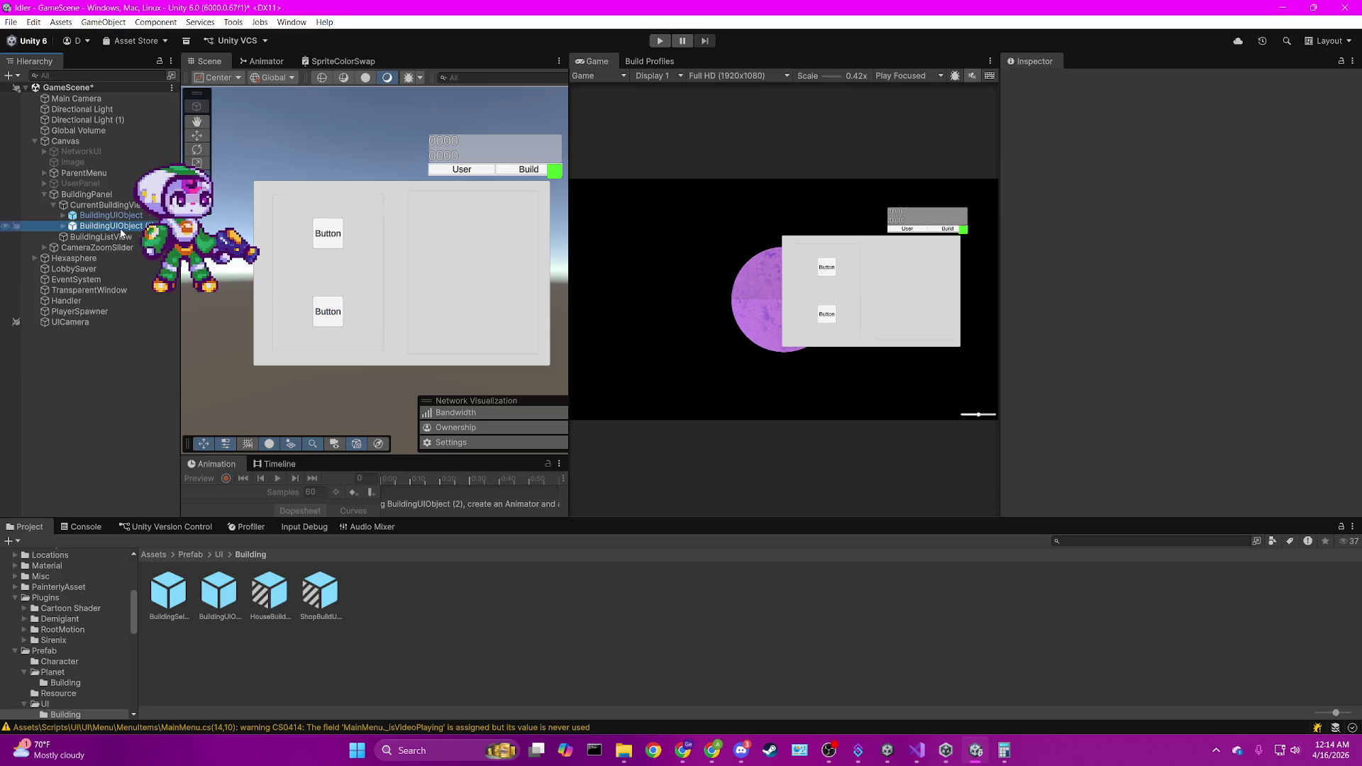
click(139, 217)
key(Delete)
click(138, 216)
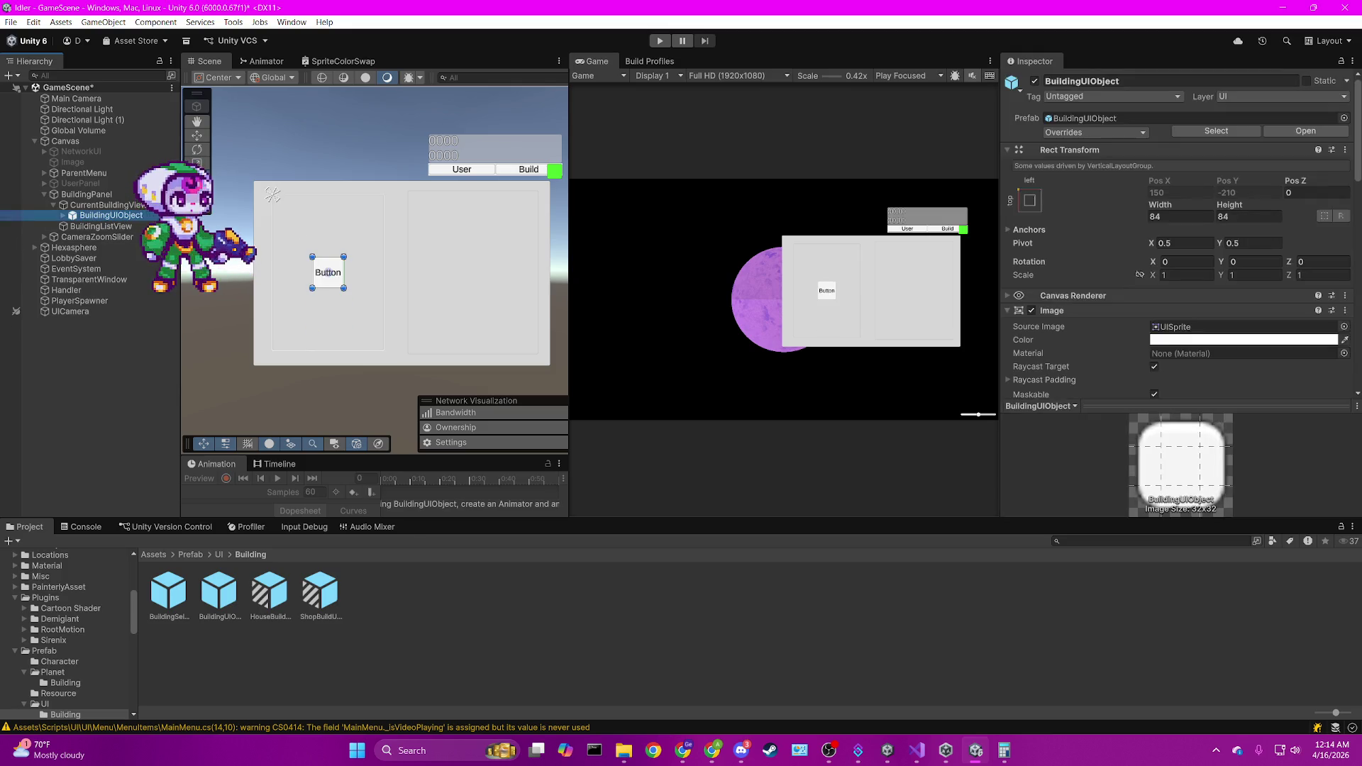
key(Delete)
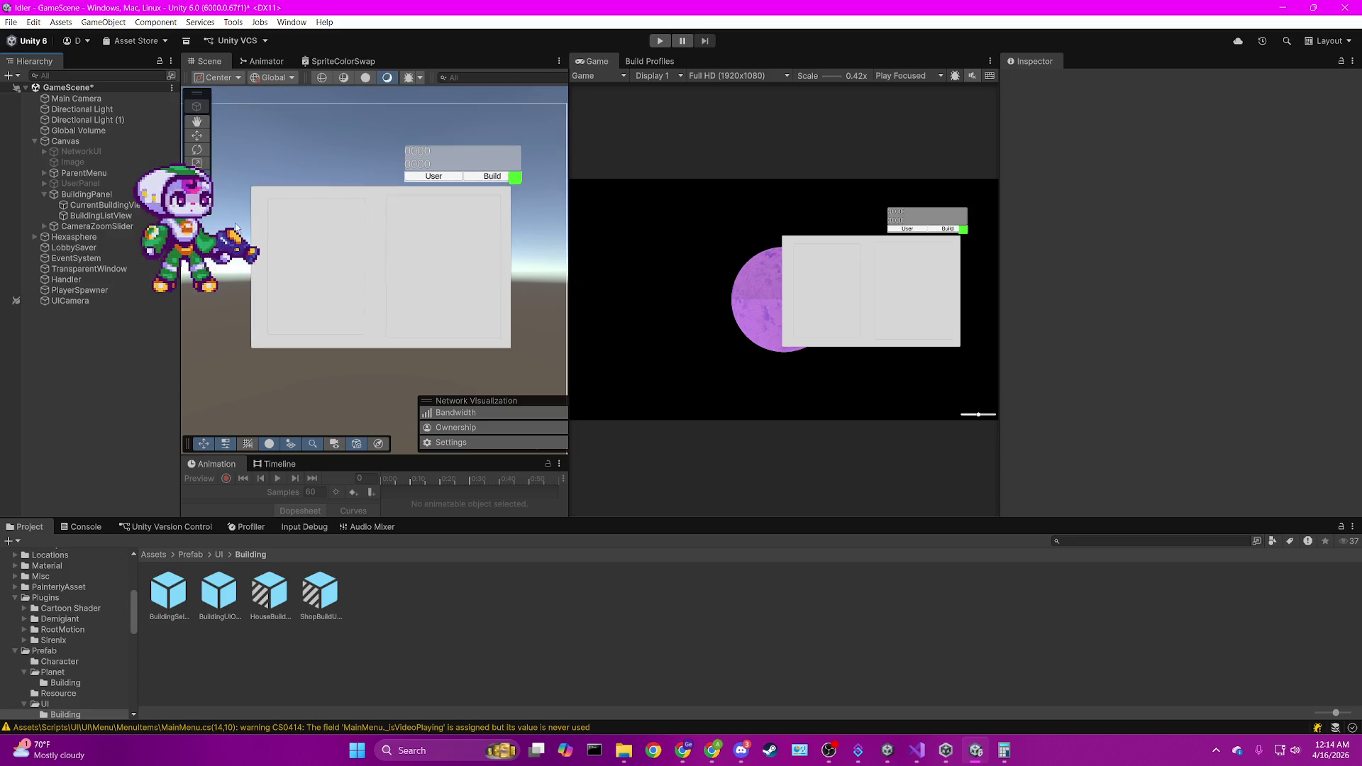
scroll(334, 228, down, 2)
drag(298, 220, 327, 218)
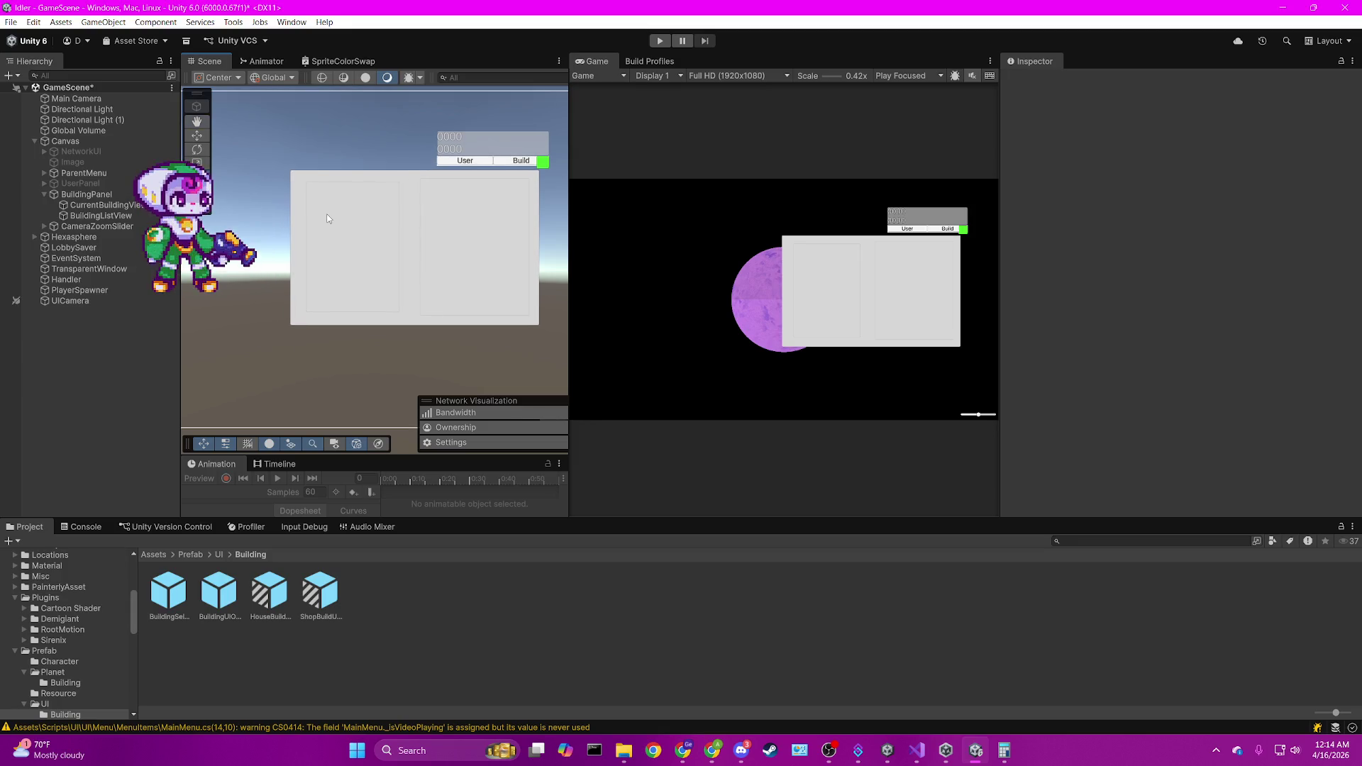
Inspect the BuildingUIObject prefab asset's 64×64 size.
click(218, 592)
scroll(409, 320, up, 3)
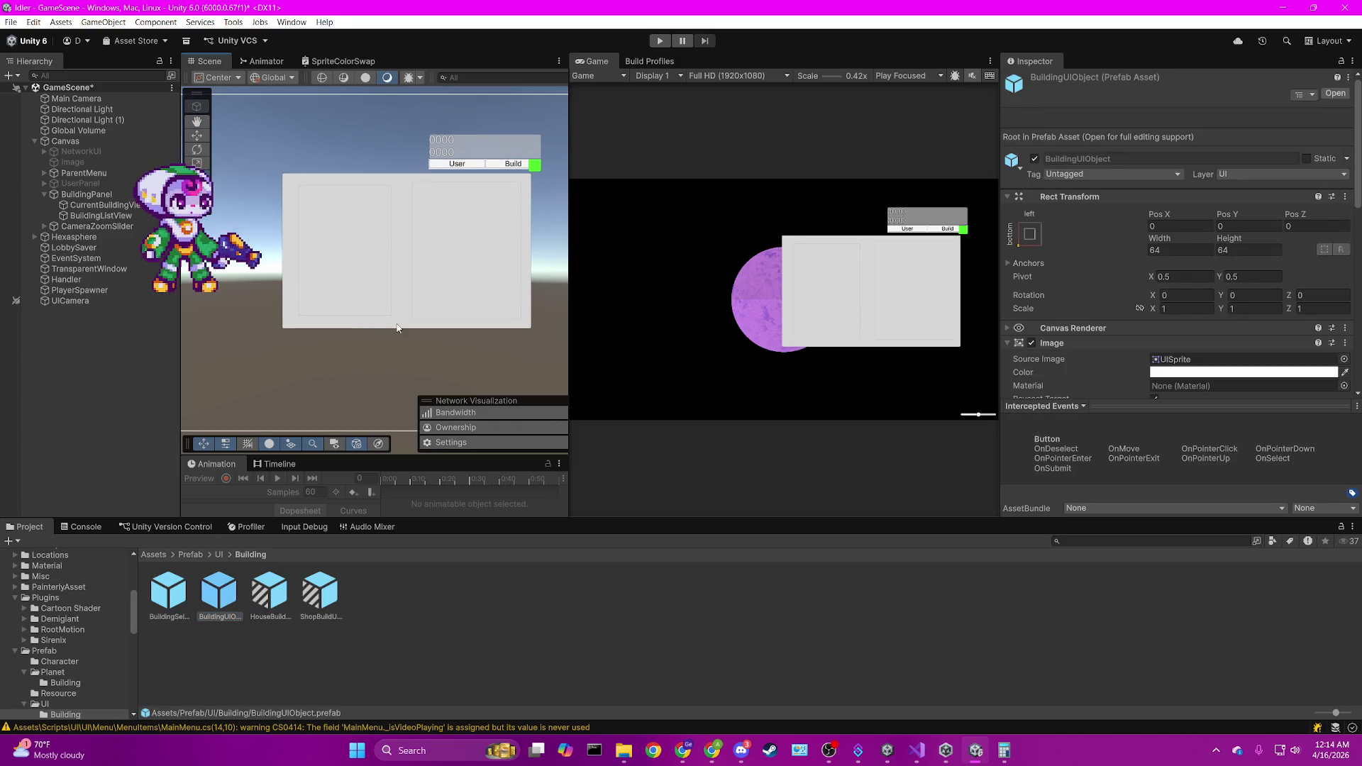
scroll(383, 333, up, 1)
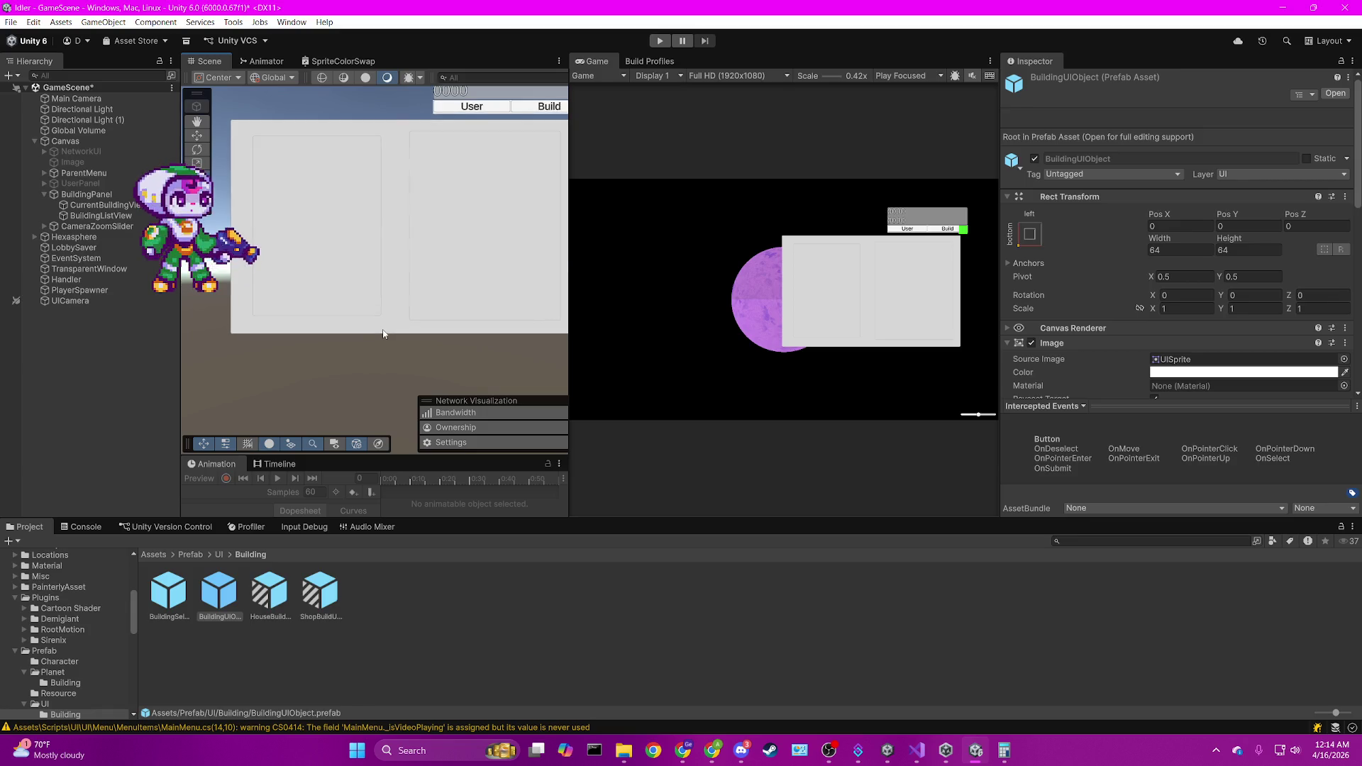
drag(380, 328, 349, 362)
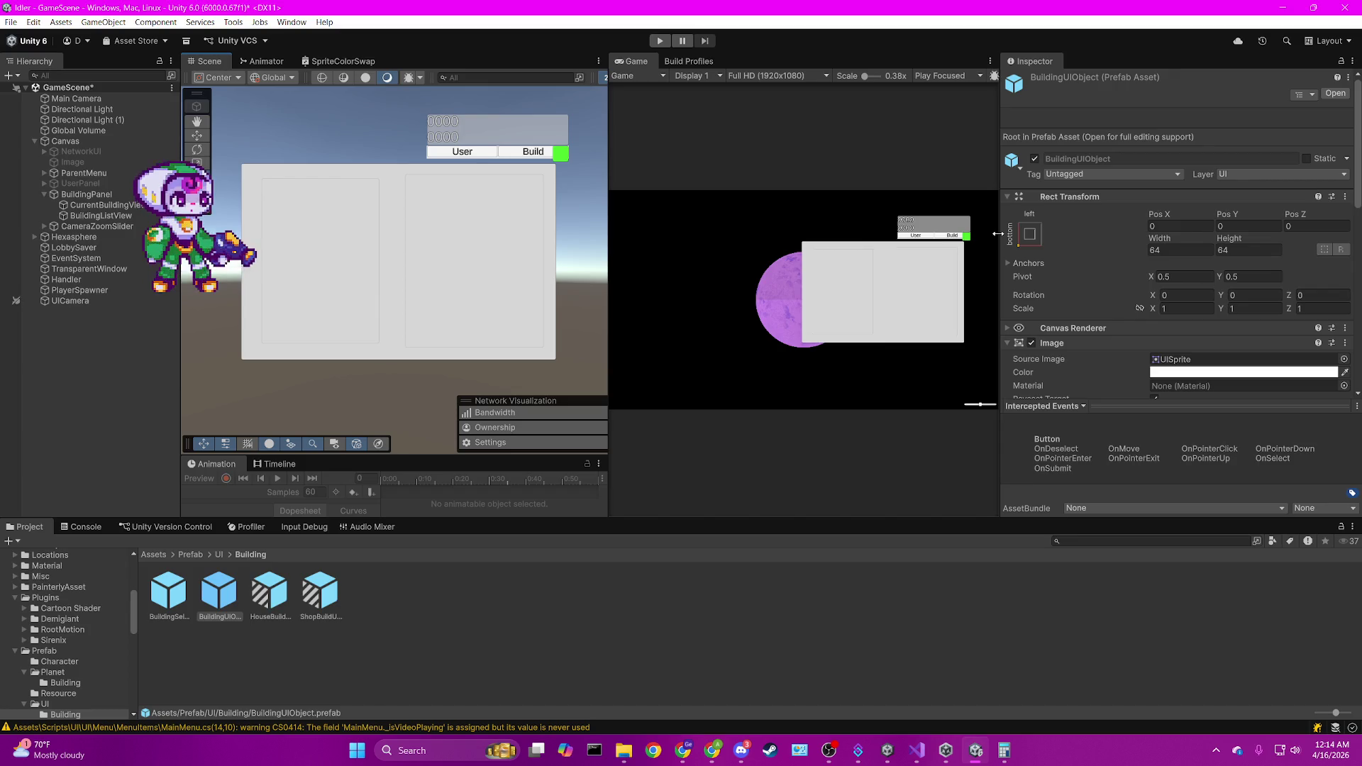
Widen the Game preview and make the upper editor panels taller.
drag(1000, 233, 1094, 234)
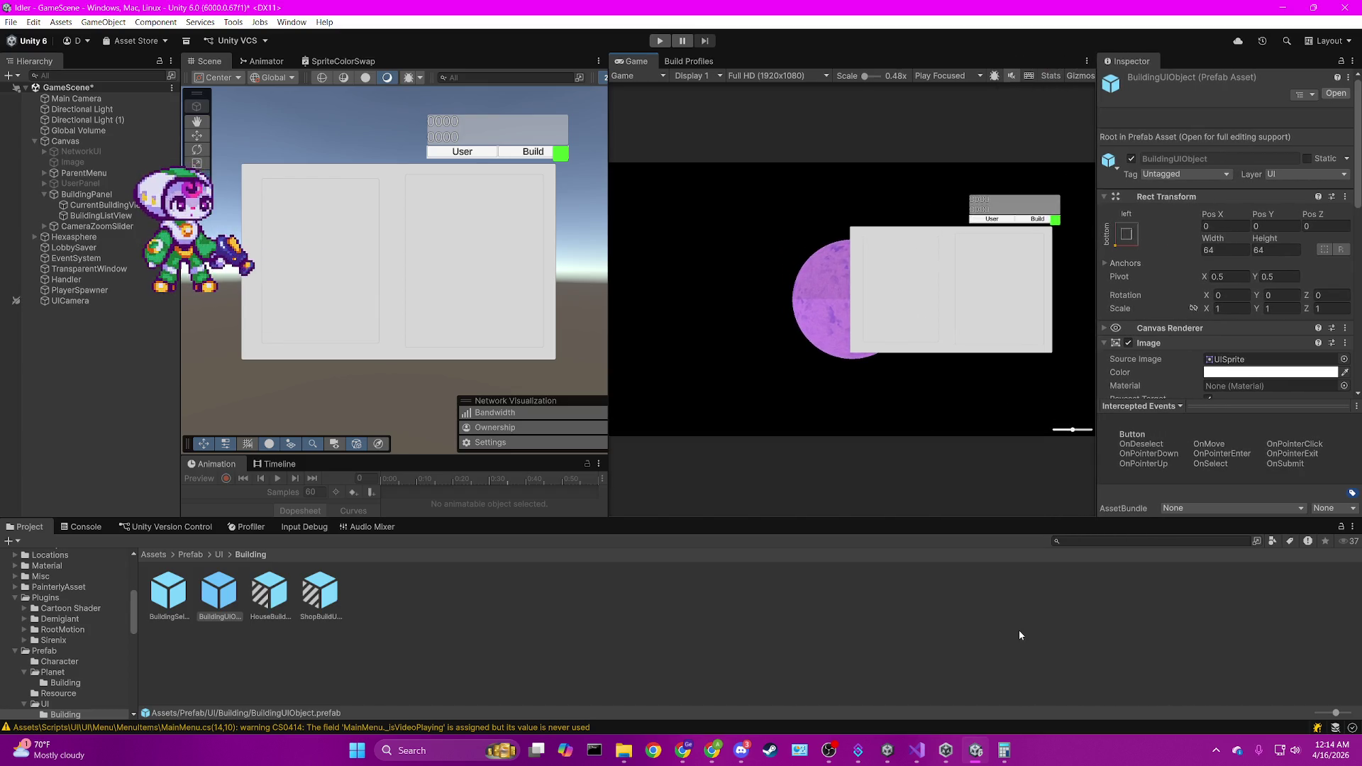
drag(1039, 521, 1041, 536)
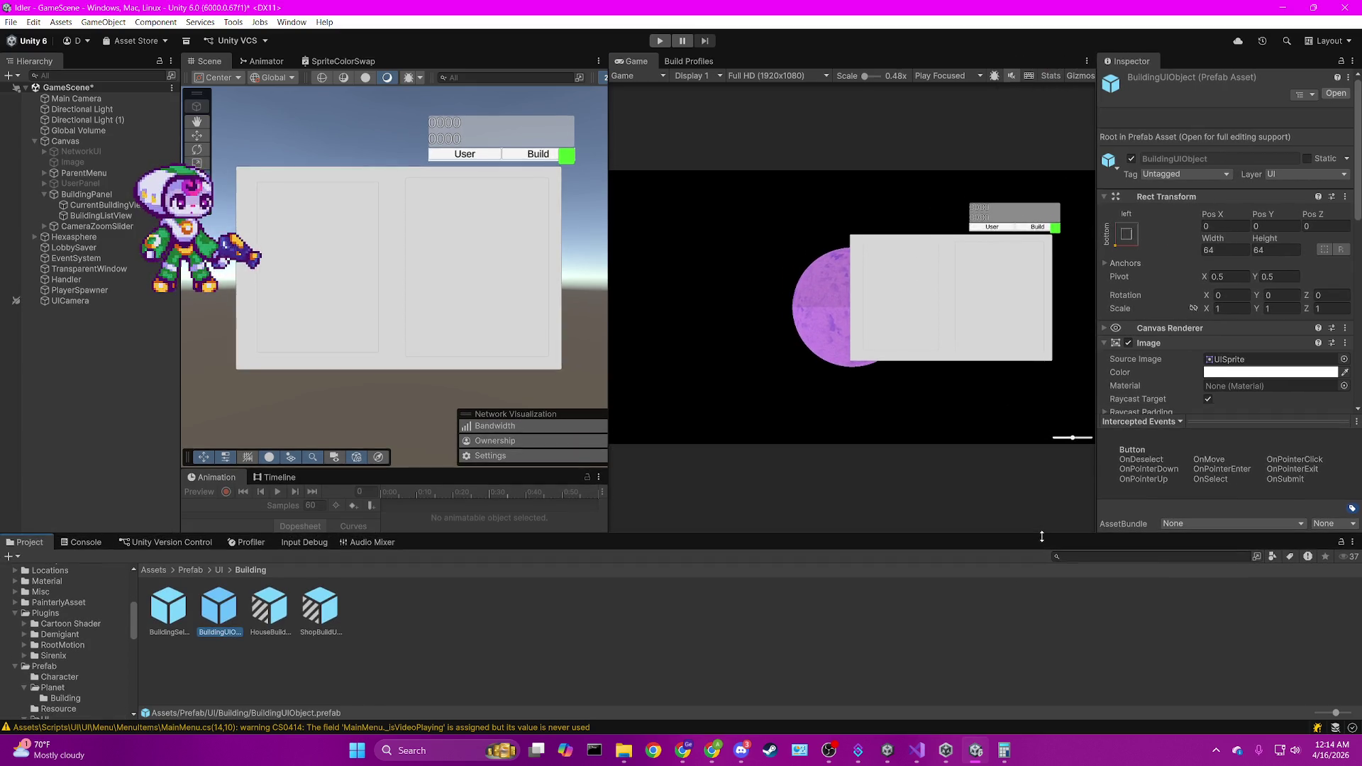
click(451, 656)
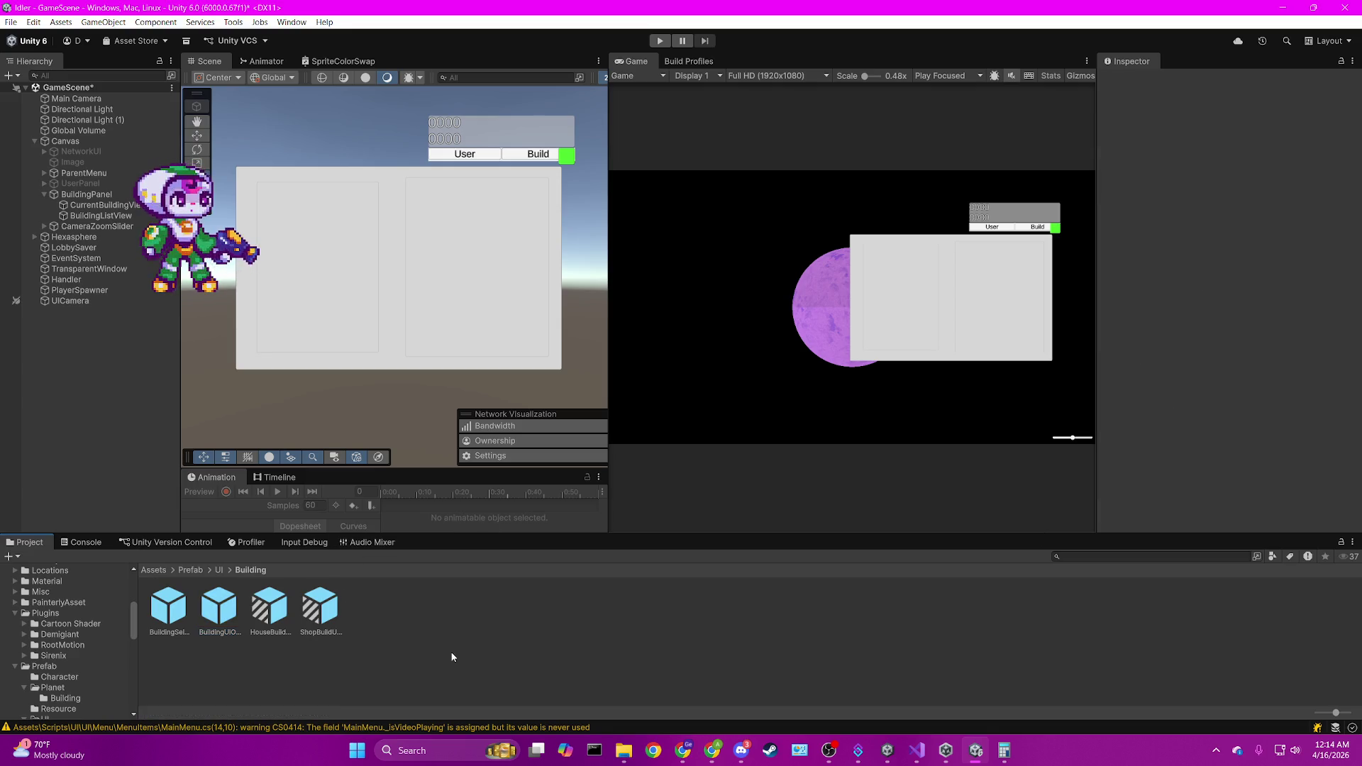
click(481, 244)
Select CurrentBuildingView, then BuildingListView to show its Grid Layout Group settings.
click(354, 254)
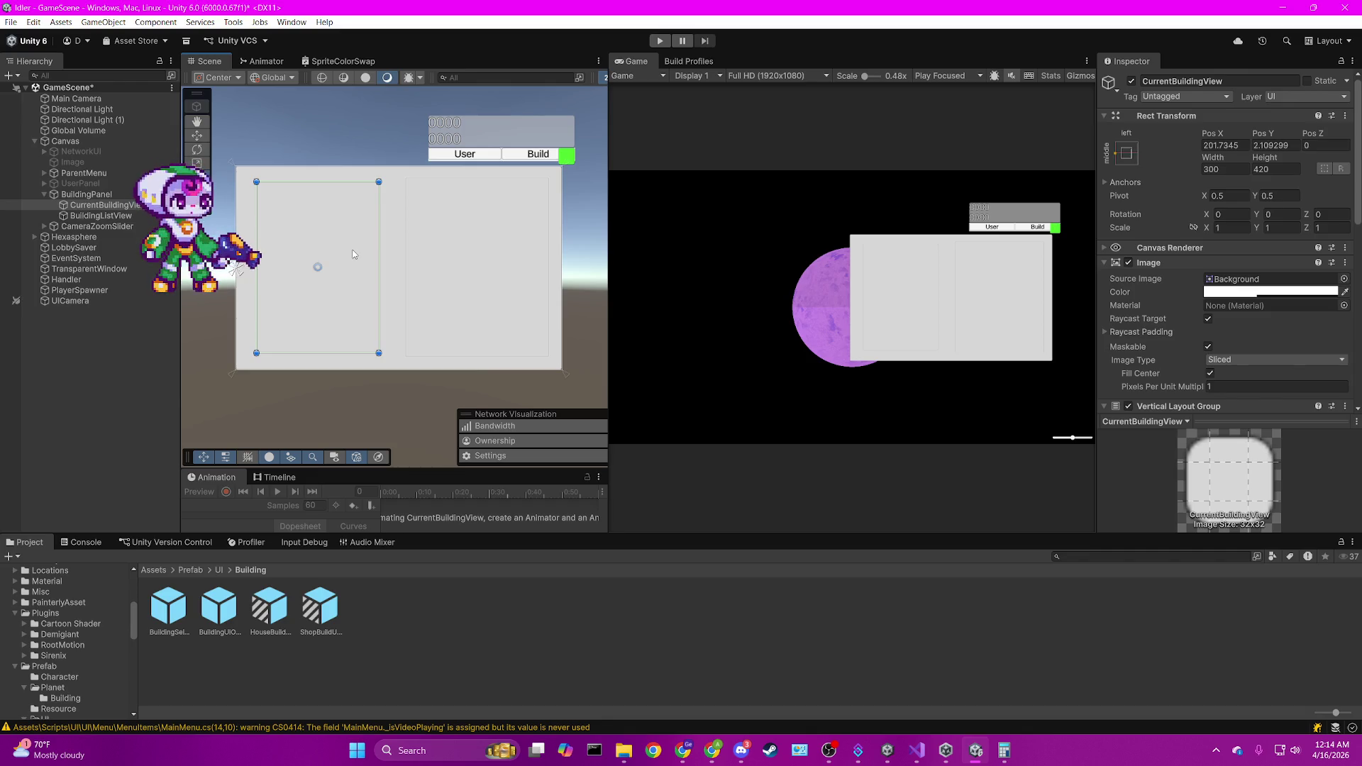
click(415, 265)
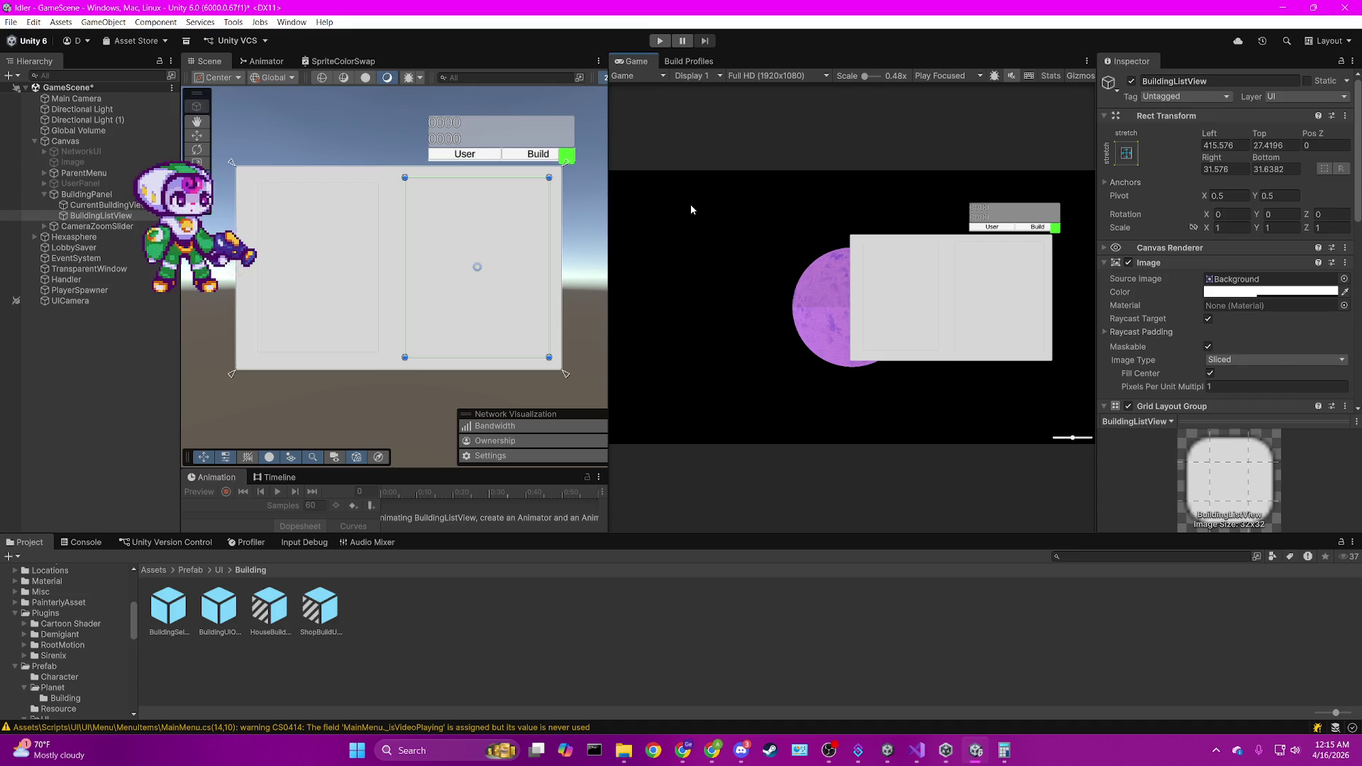
Clear the current selection in the Unity Editor by clicking empty space.
click(95, 331)
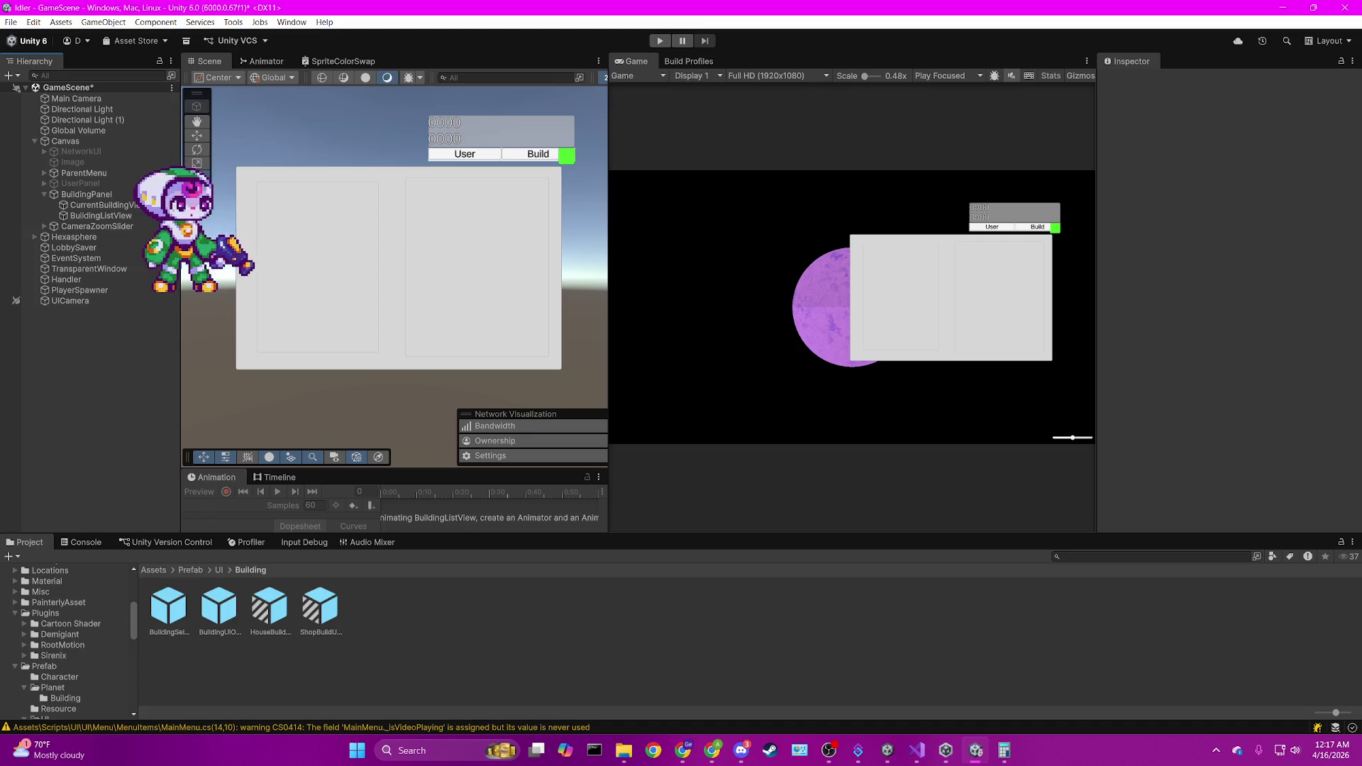
click(682, 750)
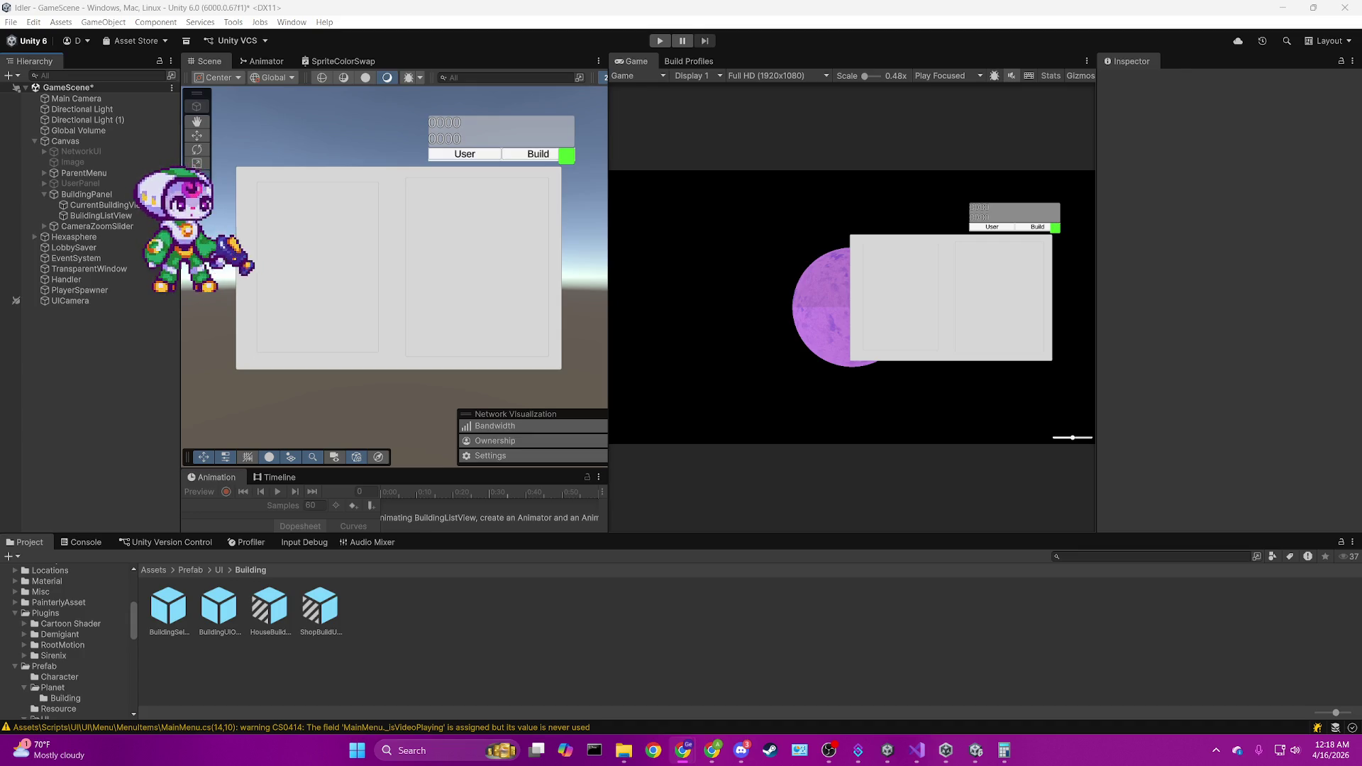
click(866, 122)
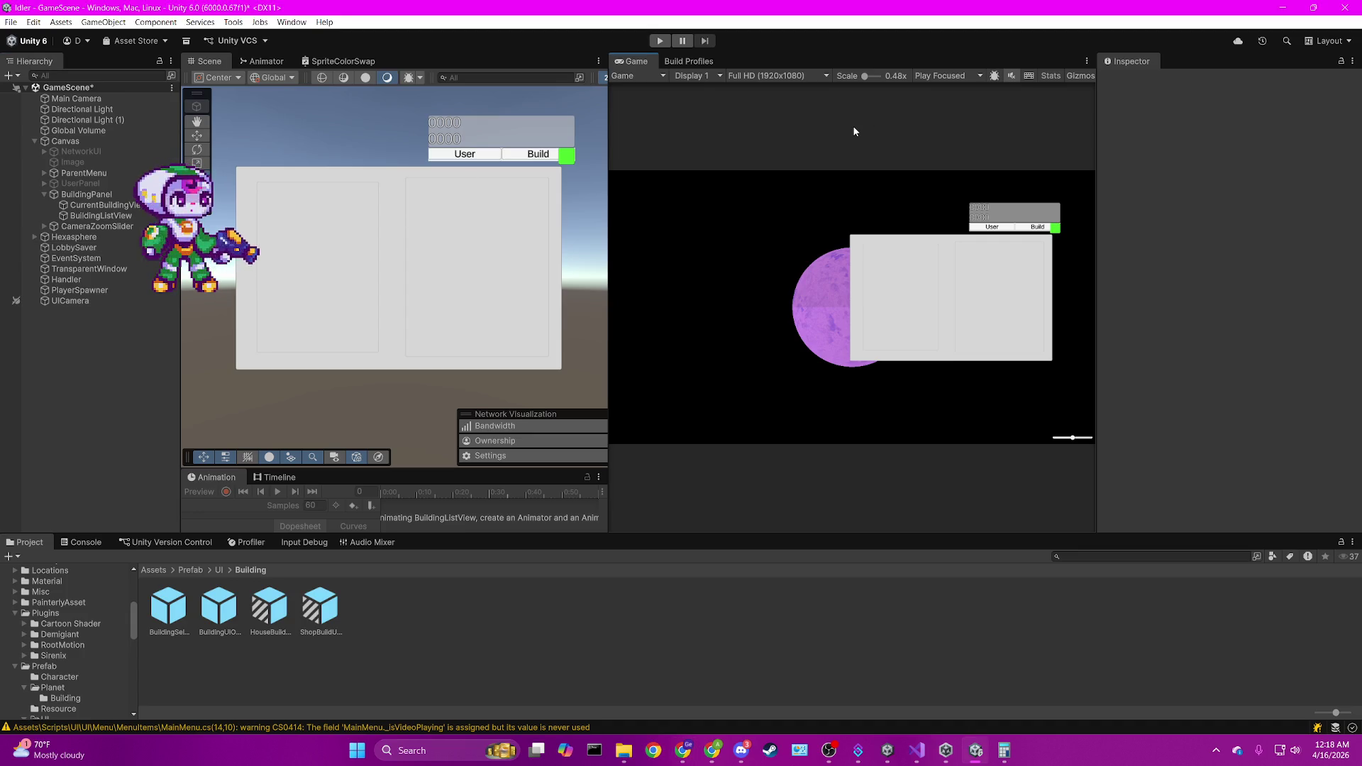
Drop a BuildingUIObject prefab instance into CurrentBuildingView and duplicate it with Ctrl+D.
scroll(427, 381, up, 3)
scroll(428, 383, down, 3)
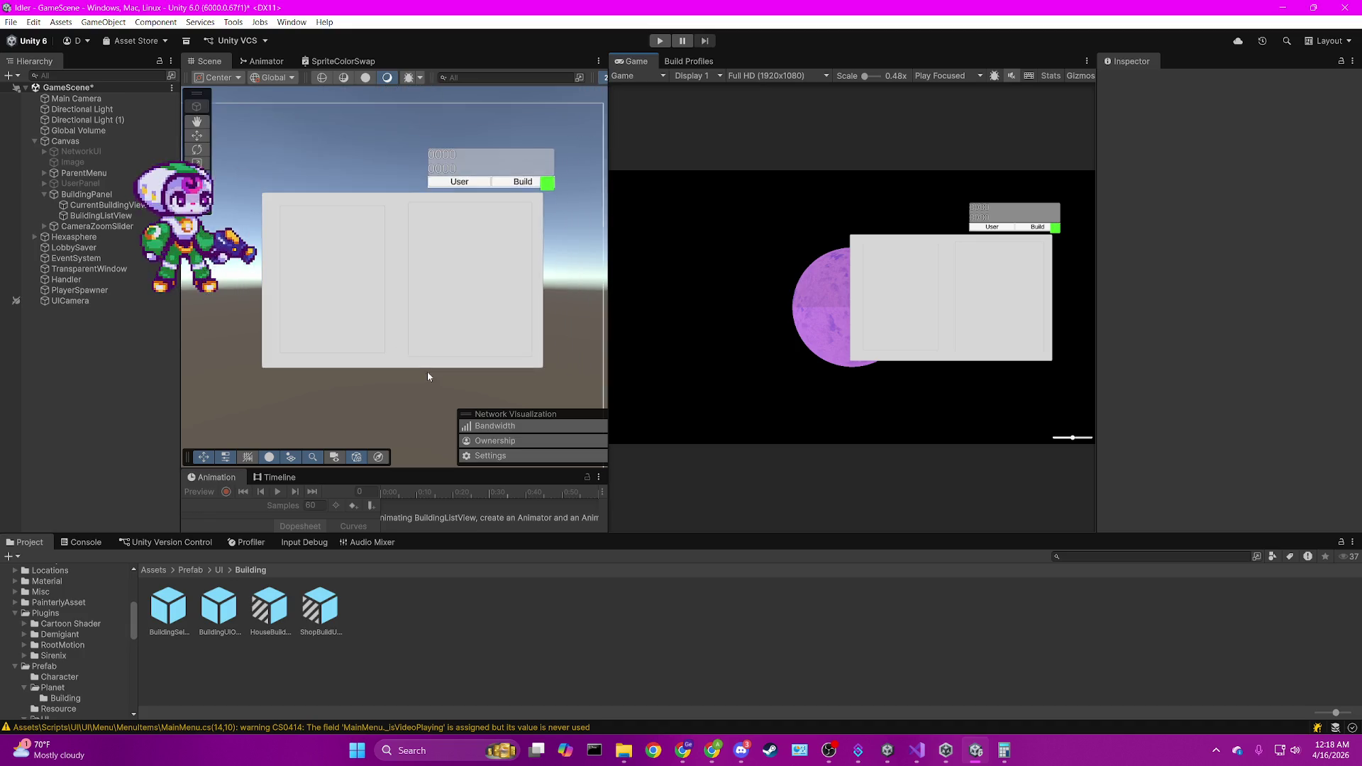
click(368, 340)
scroll(368, 339, up, 1)
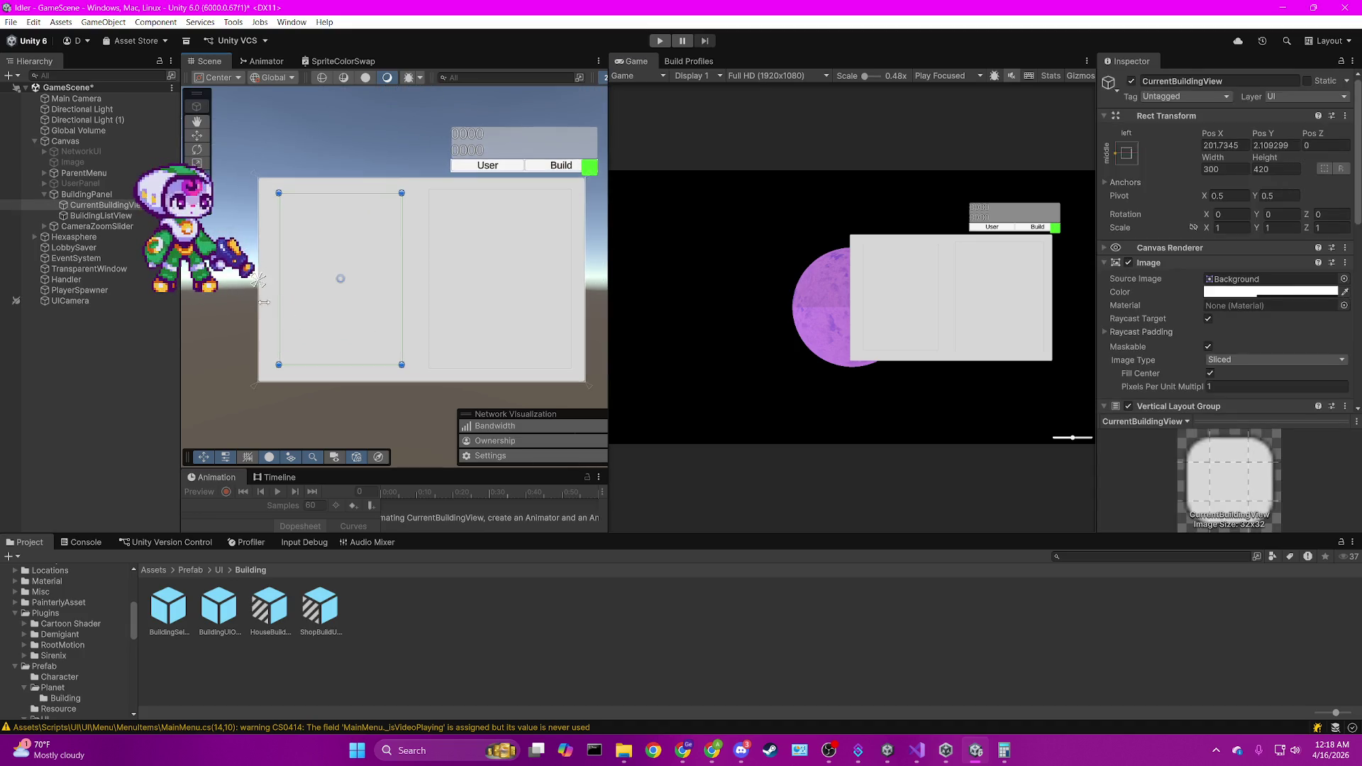
click(111, 216)
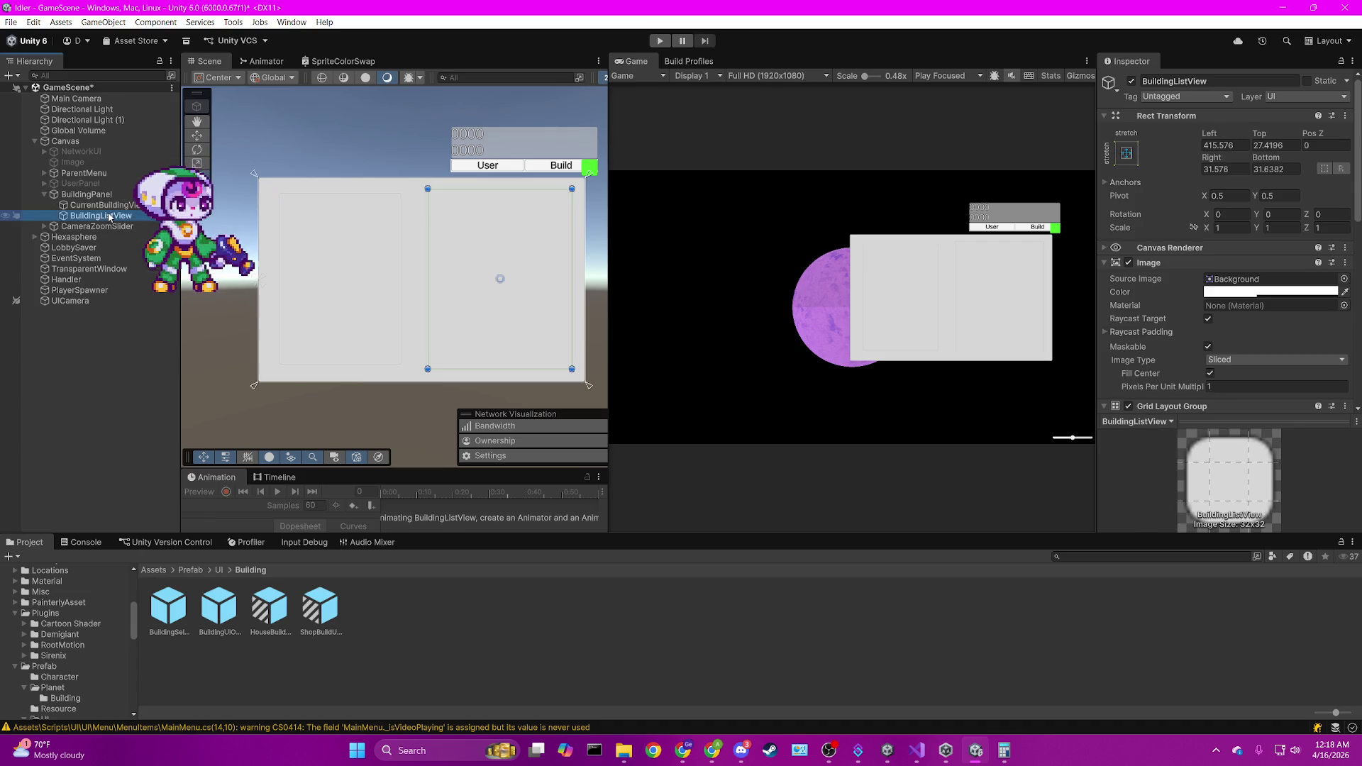
click(85, 194)
click(225, 611)
drag(226, 611, 100, 207)
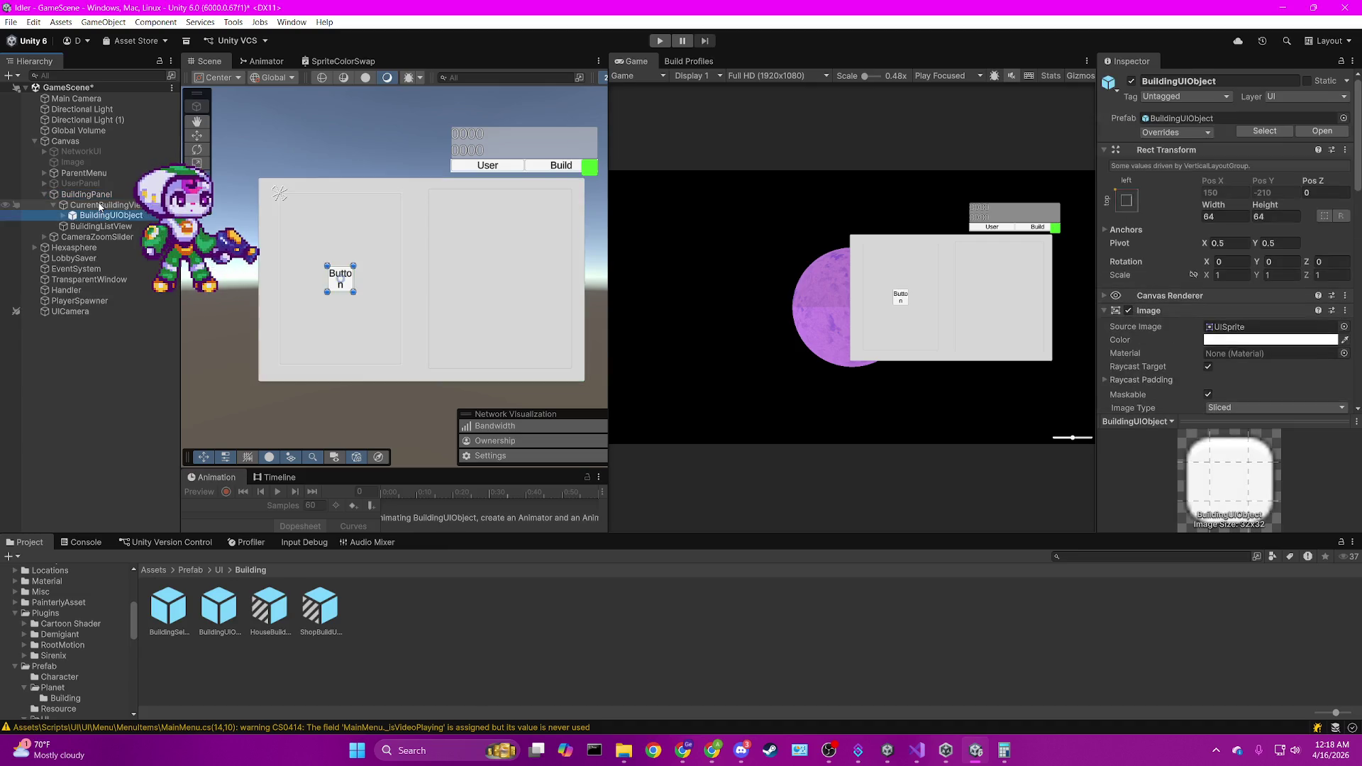
key(ctrl+d)
key(ctrl+d)
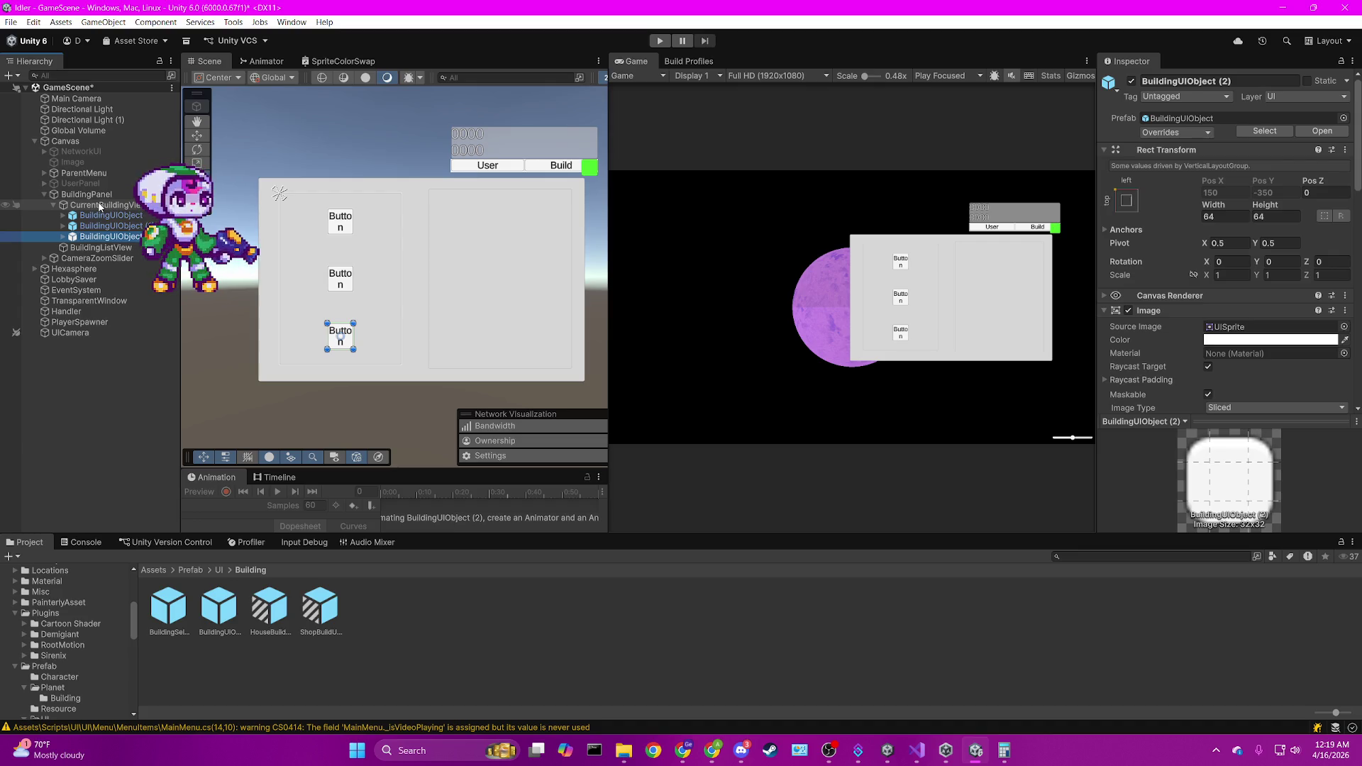
click(111, 215)
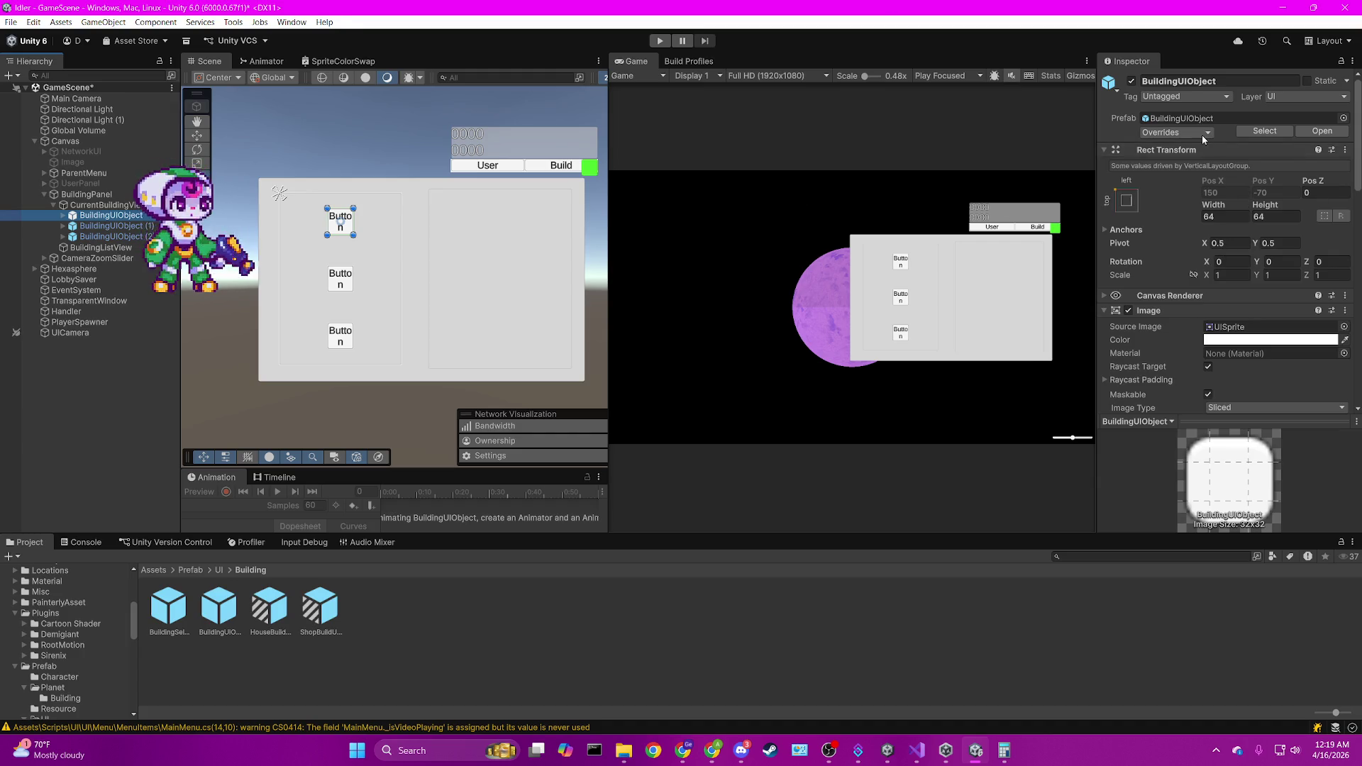
Set the first BuildingUIObject button's Width and Height to 80.
click(1218, 216)
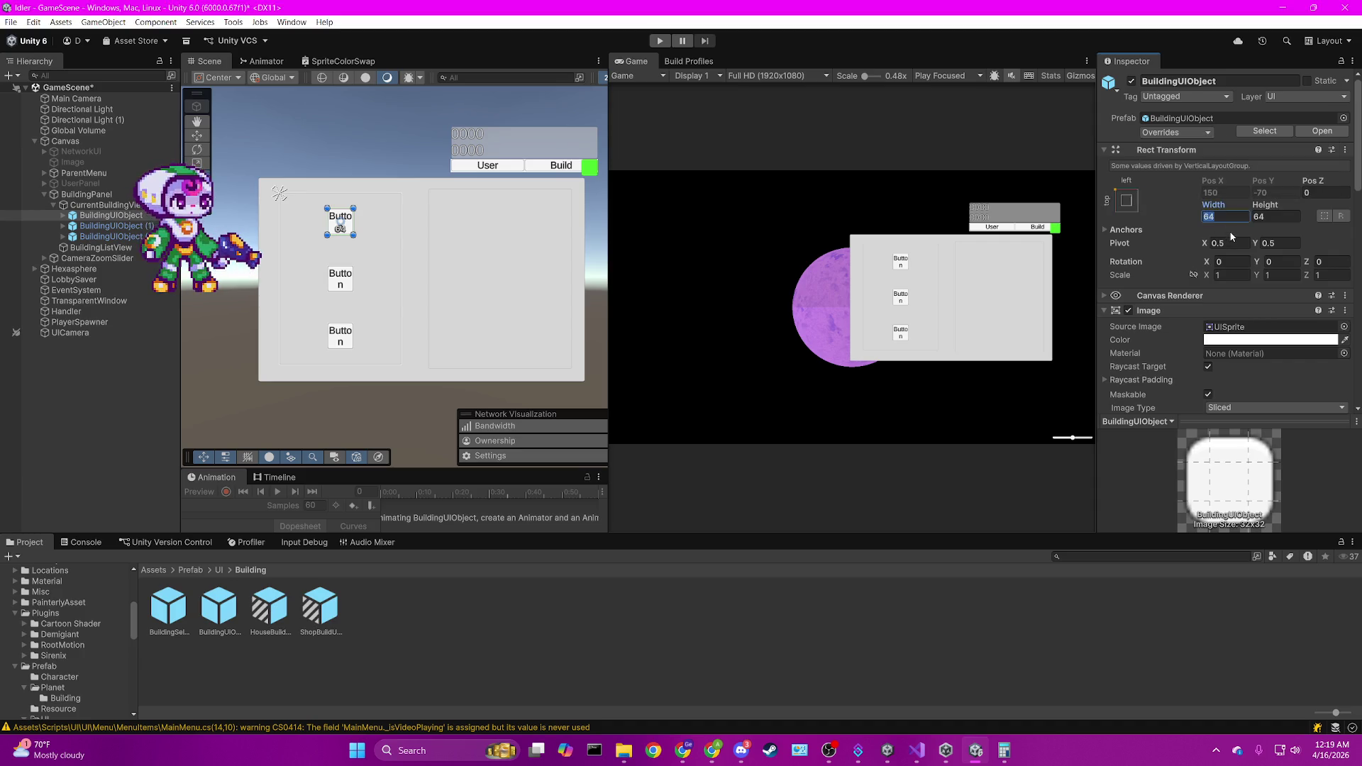
text(80)
key(Tab)
text(80)
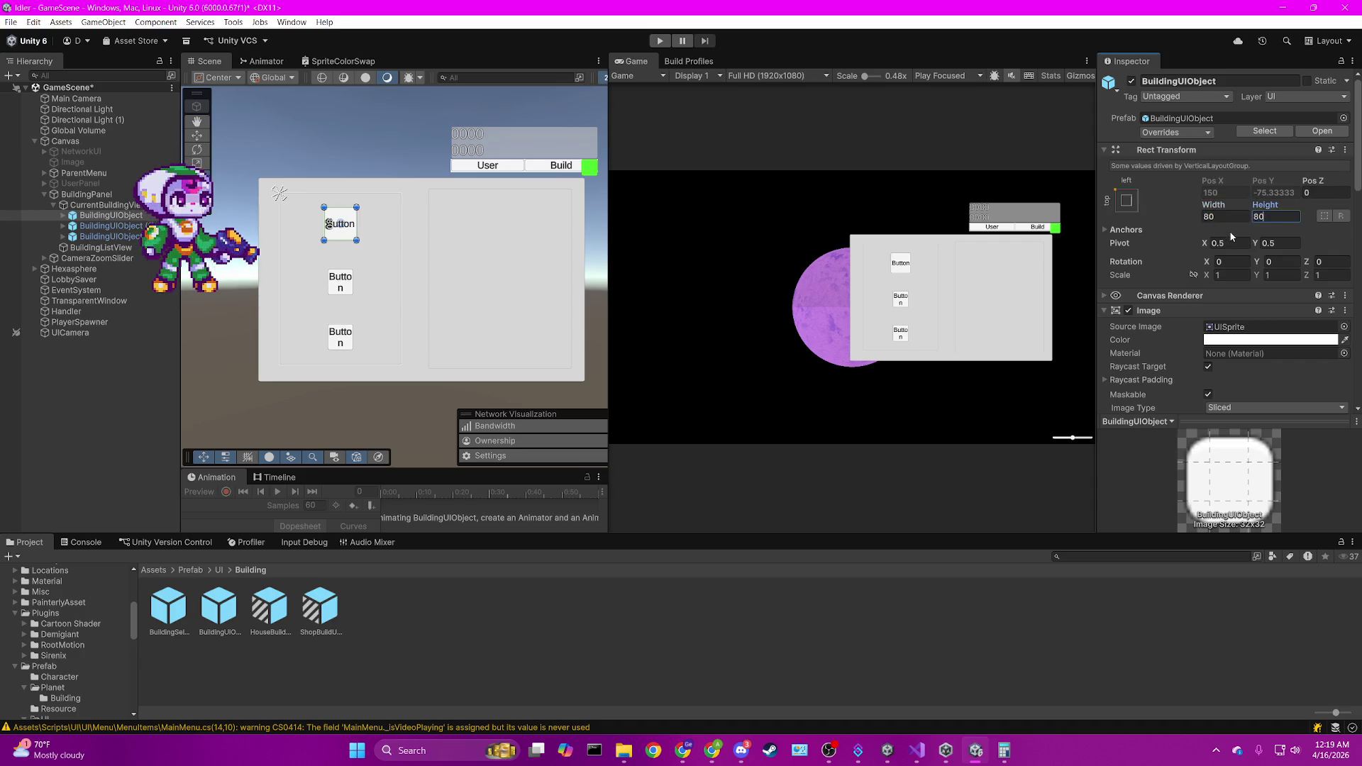
click(1177, 133)
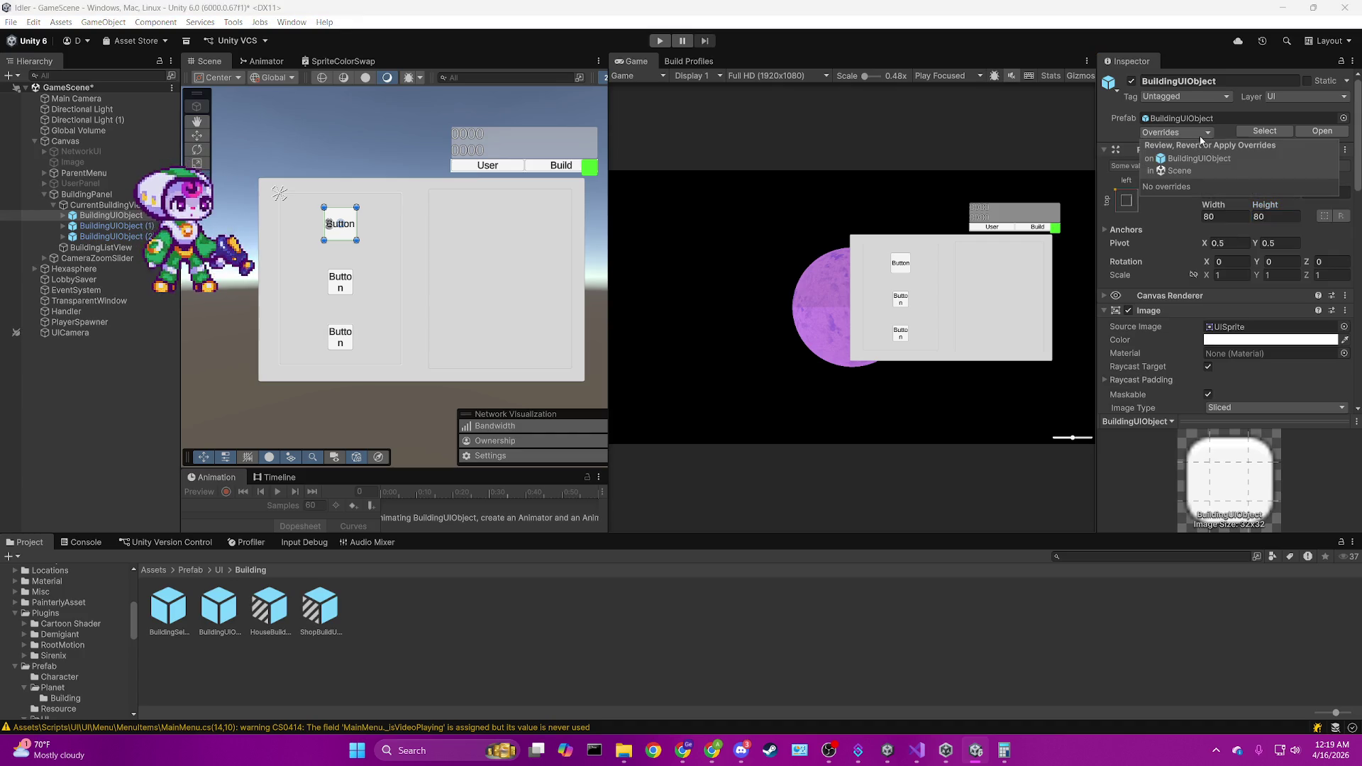
Delete the BuildingUIObject (1) and (2) copies and review the remaining button's prefab overrides.
click(107, 226)
key(Delete)
key(Delete)
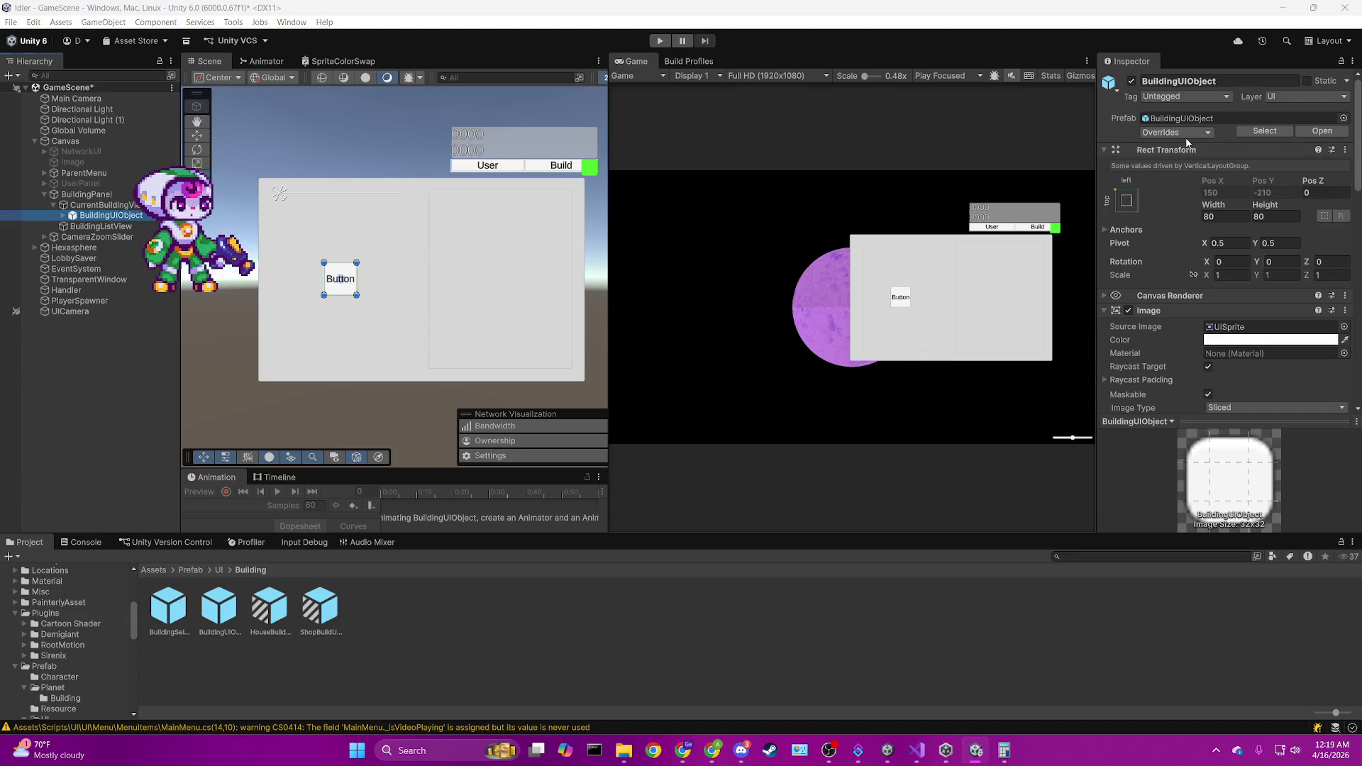
click(993, 114)
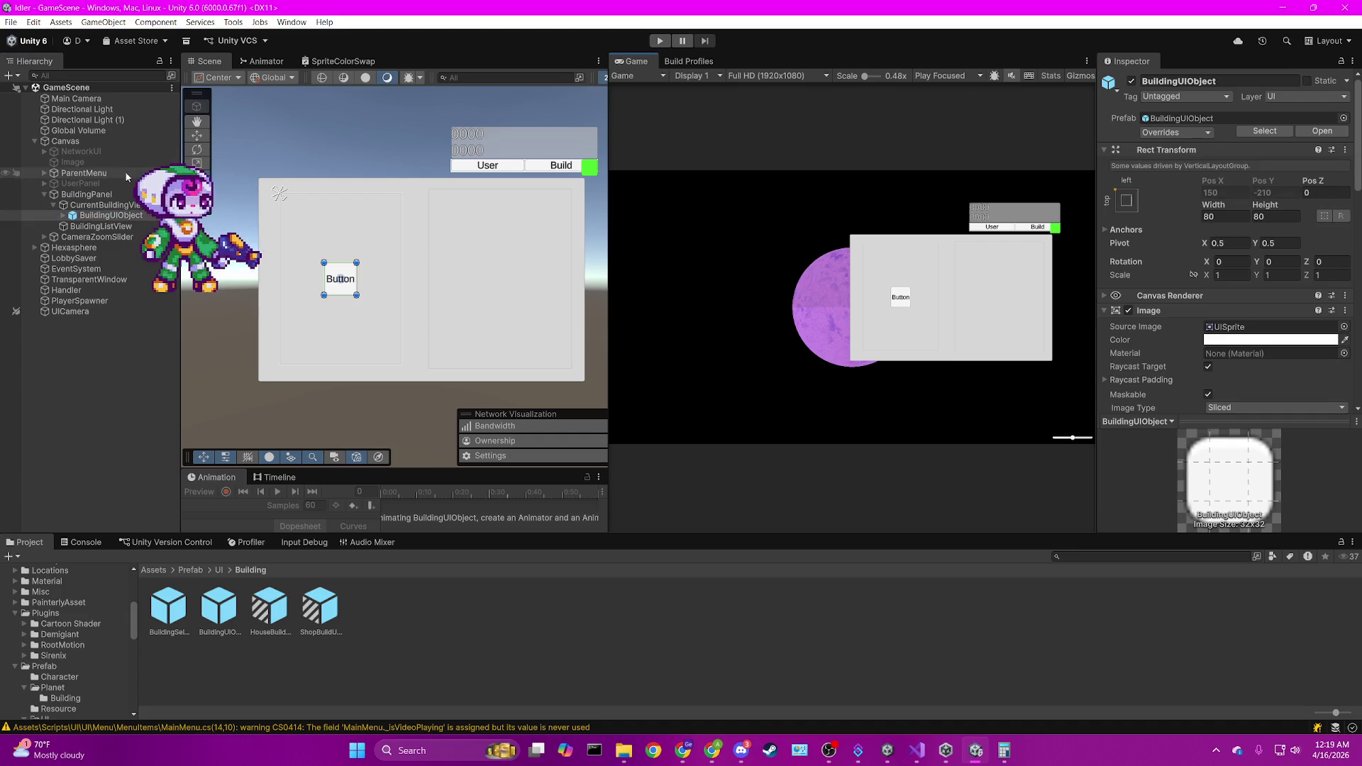
click(1156, 133)
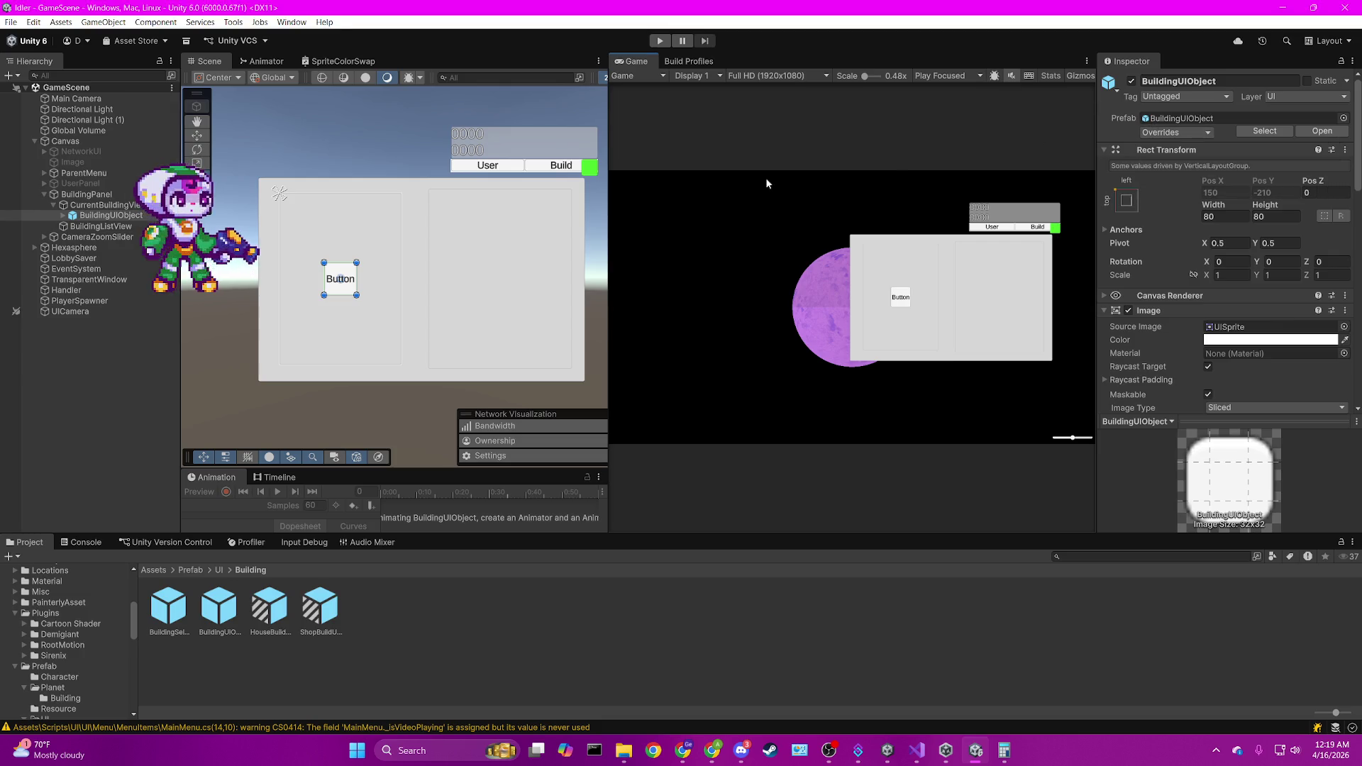
click(114, 205)
click(110, 216)
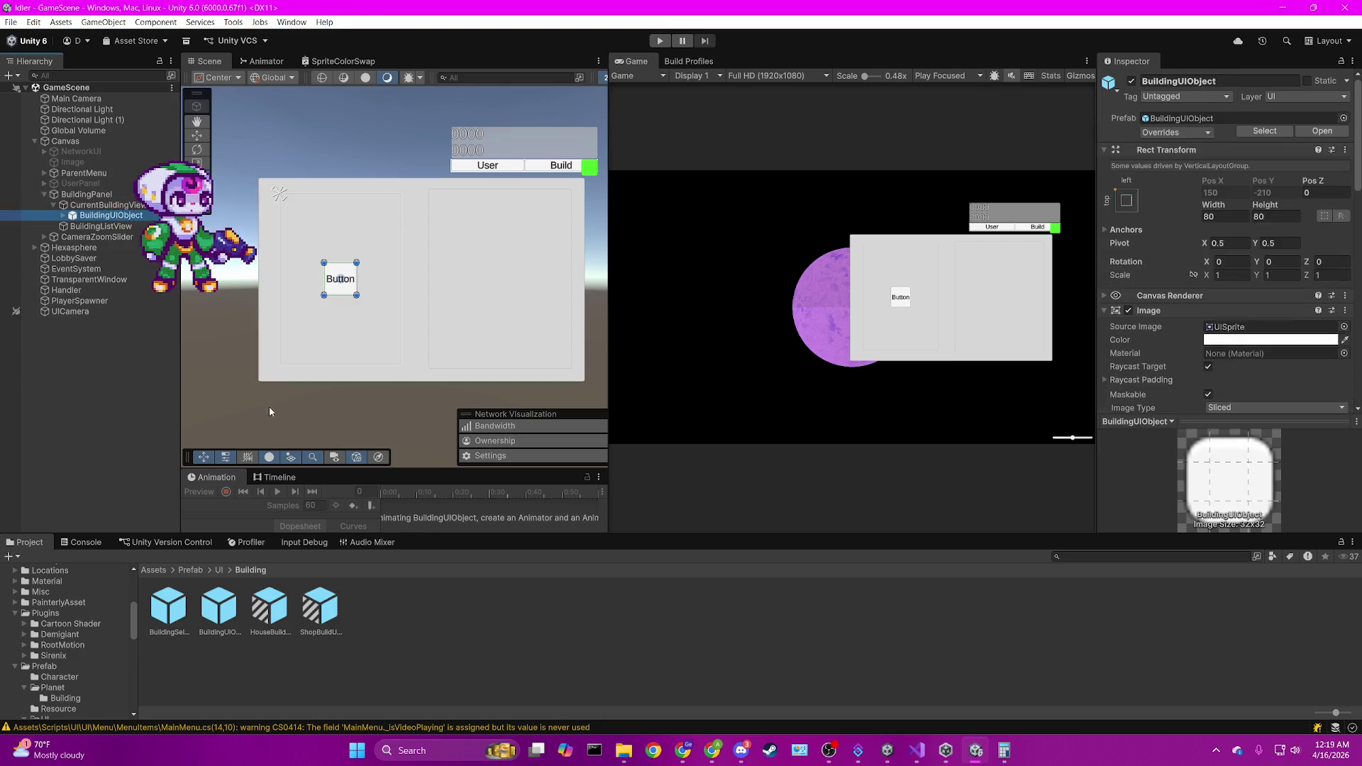
Delete the button instance from the scene and give the BuildingUIObject prefab 80 by 80 size.
key(Delete)
click(219, 608)
click(1240, 249)
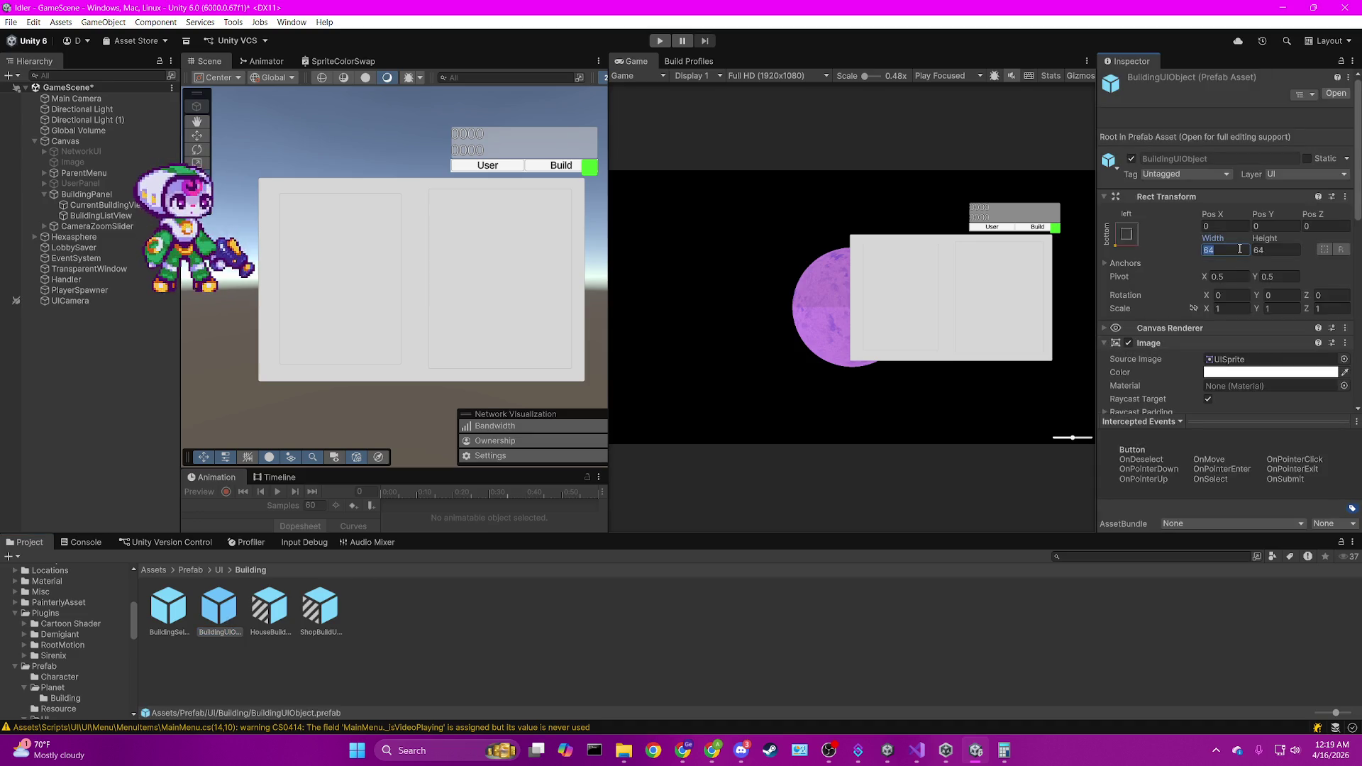
text(80)
key(Tab)
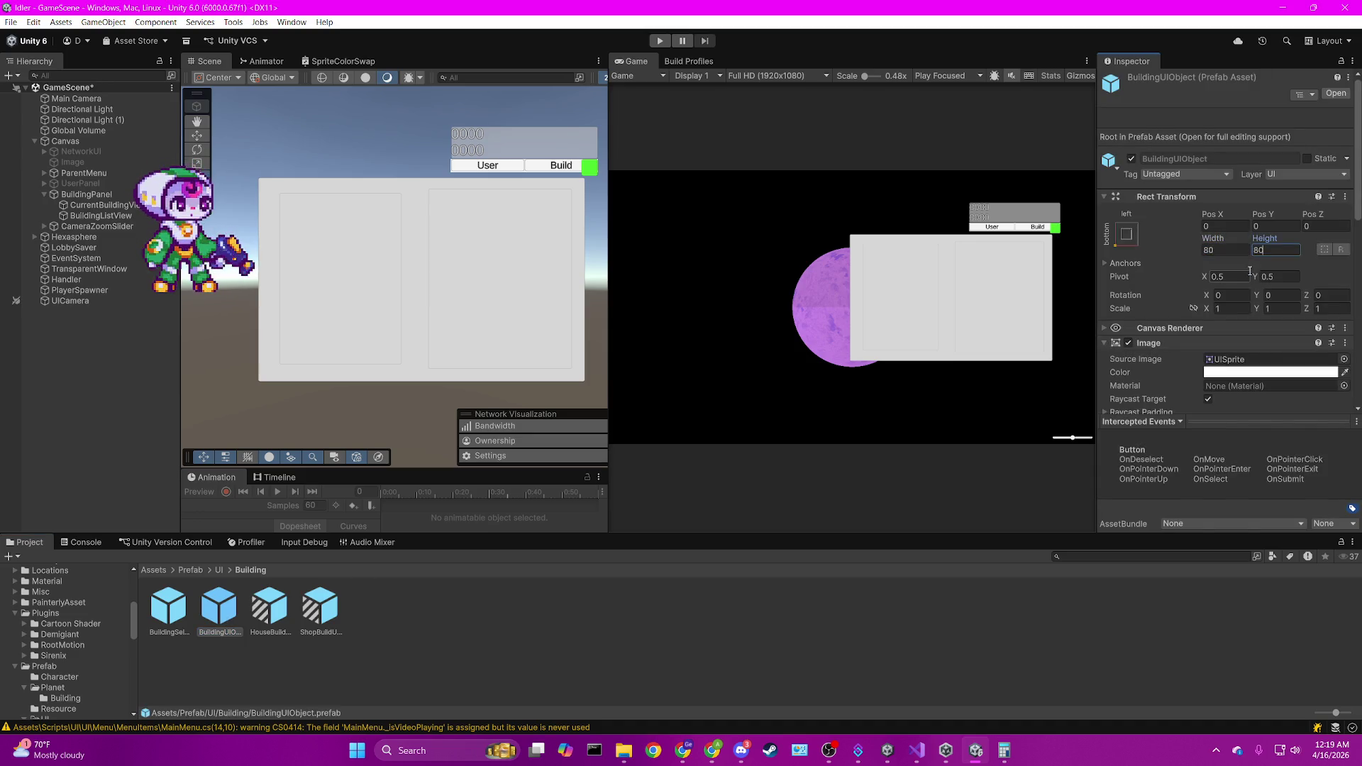
click(838, 194)
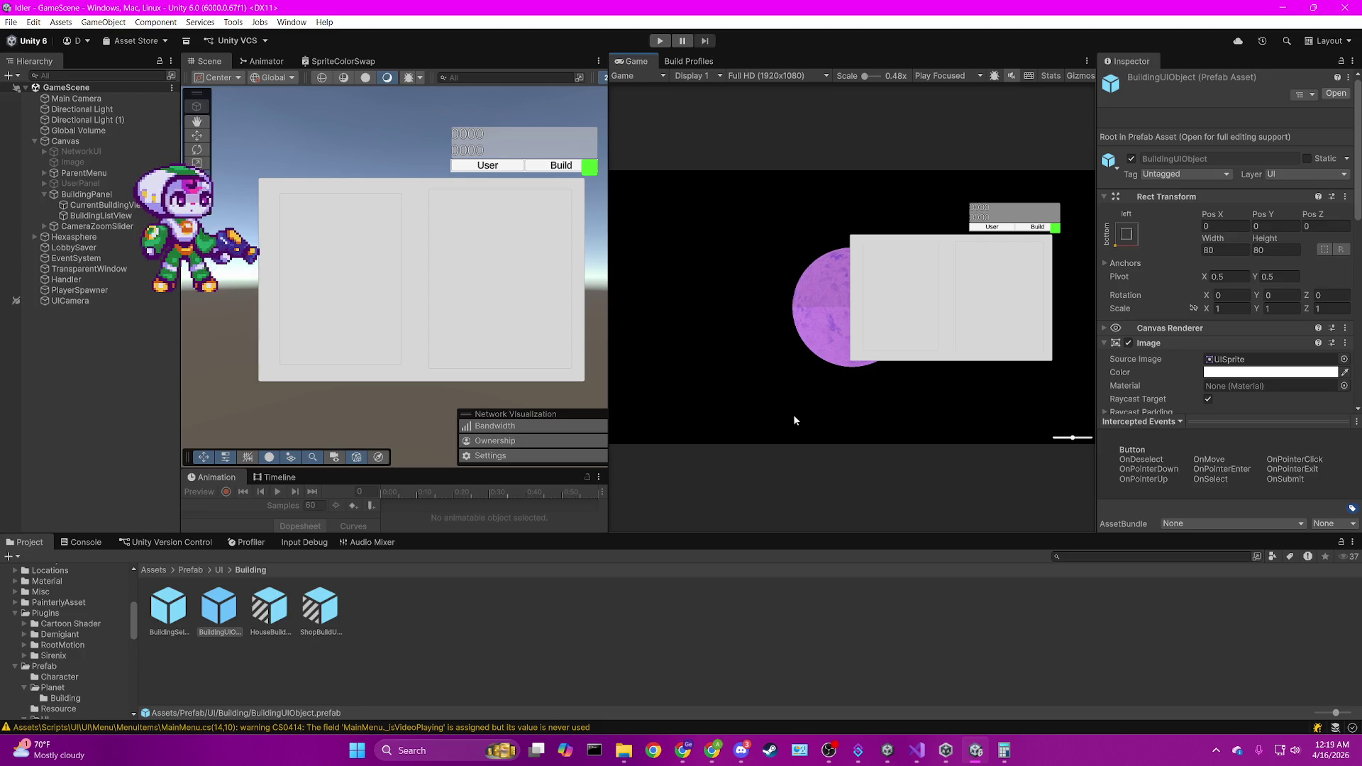
Clear the Console warnings and select BuildingListView.
click(81, 542)
click(24, 557)
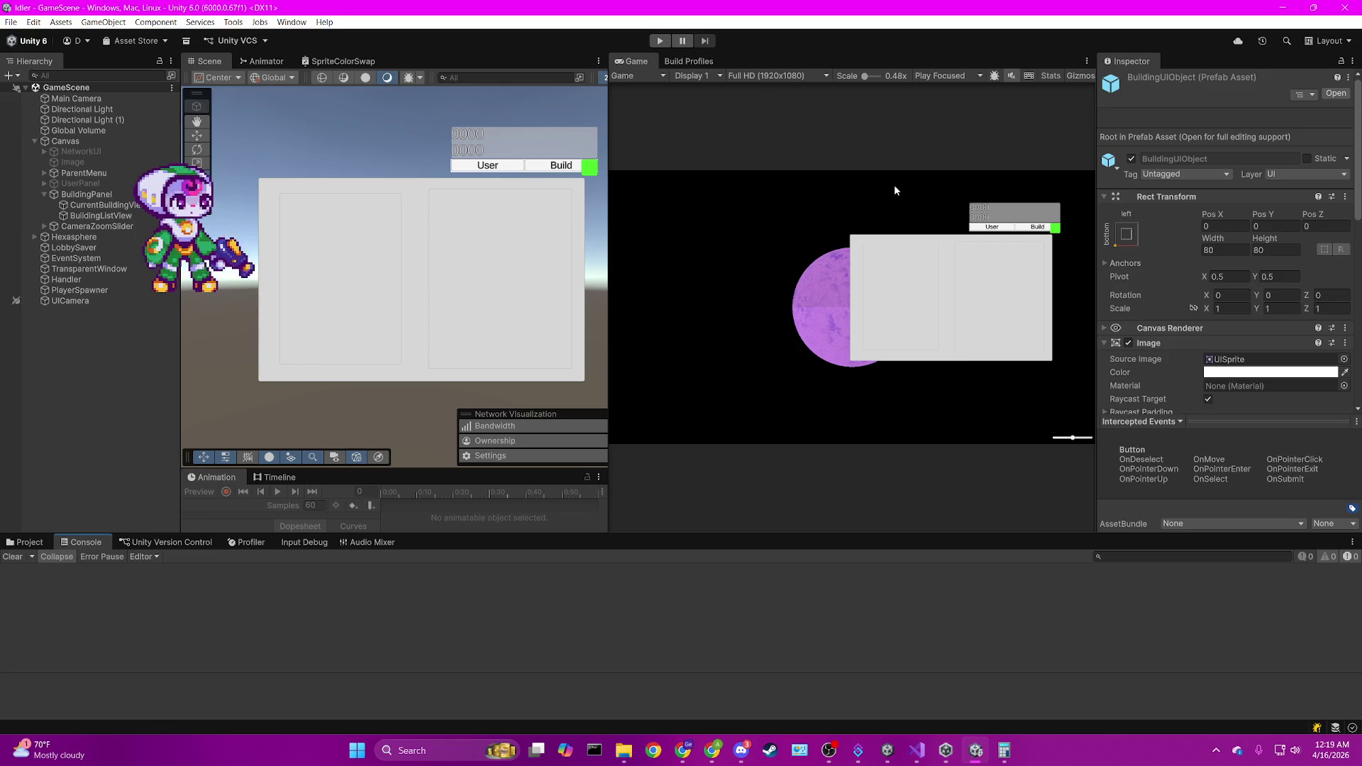
click(88, 217)
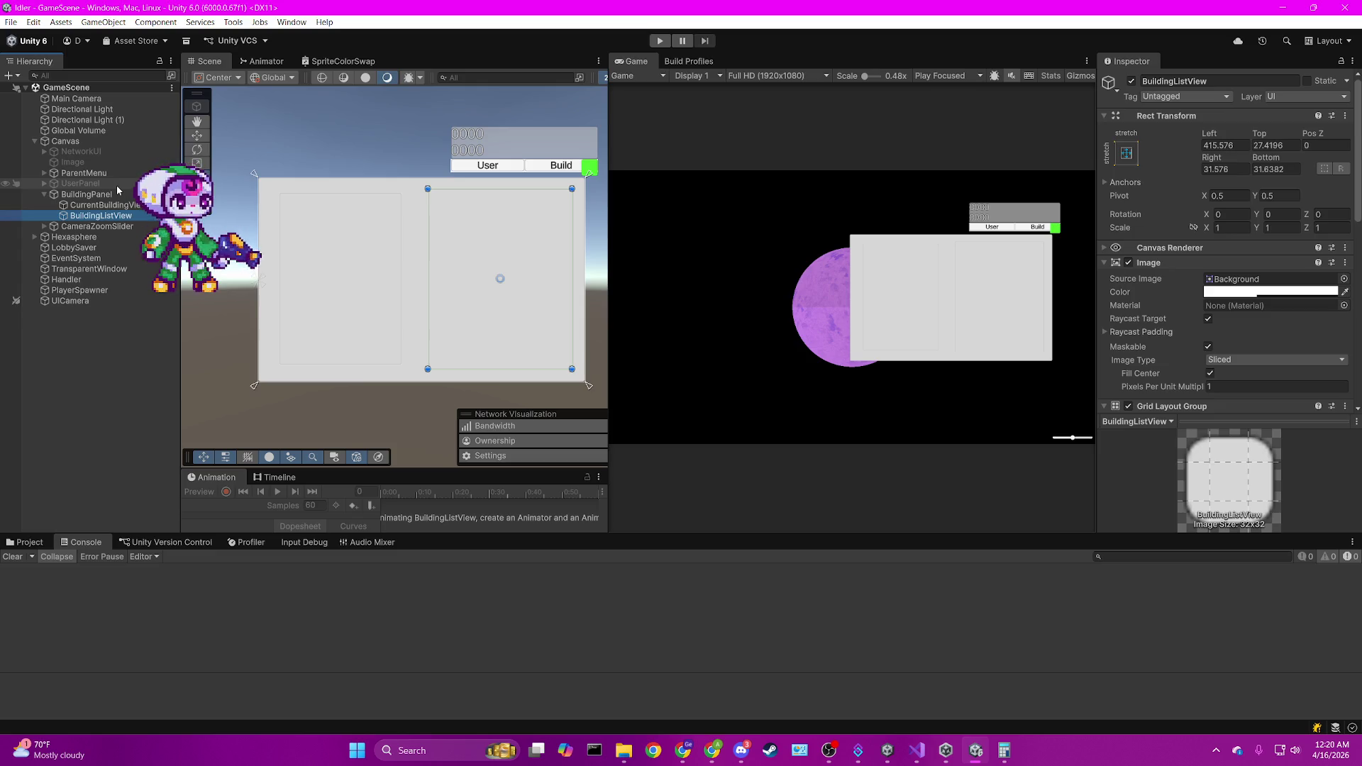
scroll(1190, 278, down, 10)
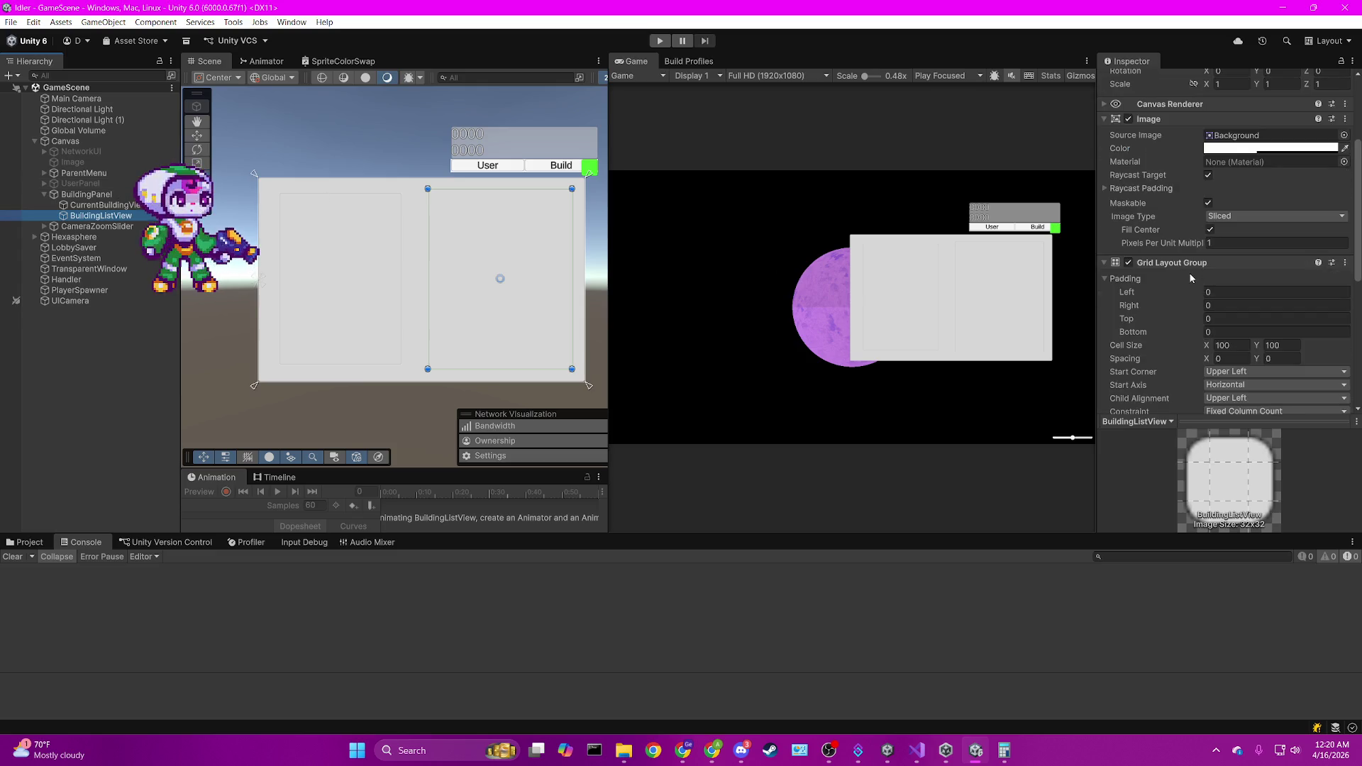
scroll(1190, 278, up, 8)
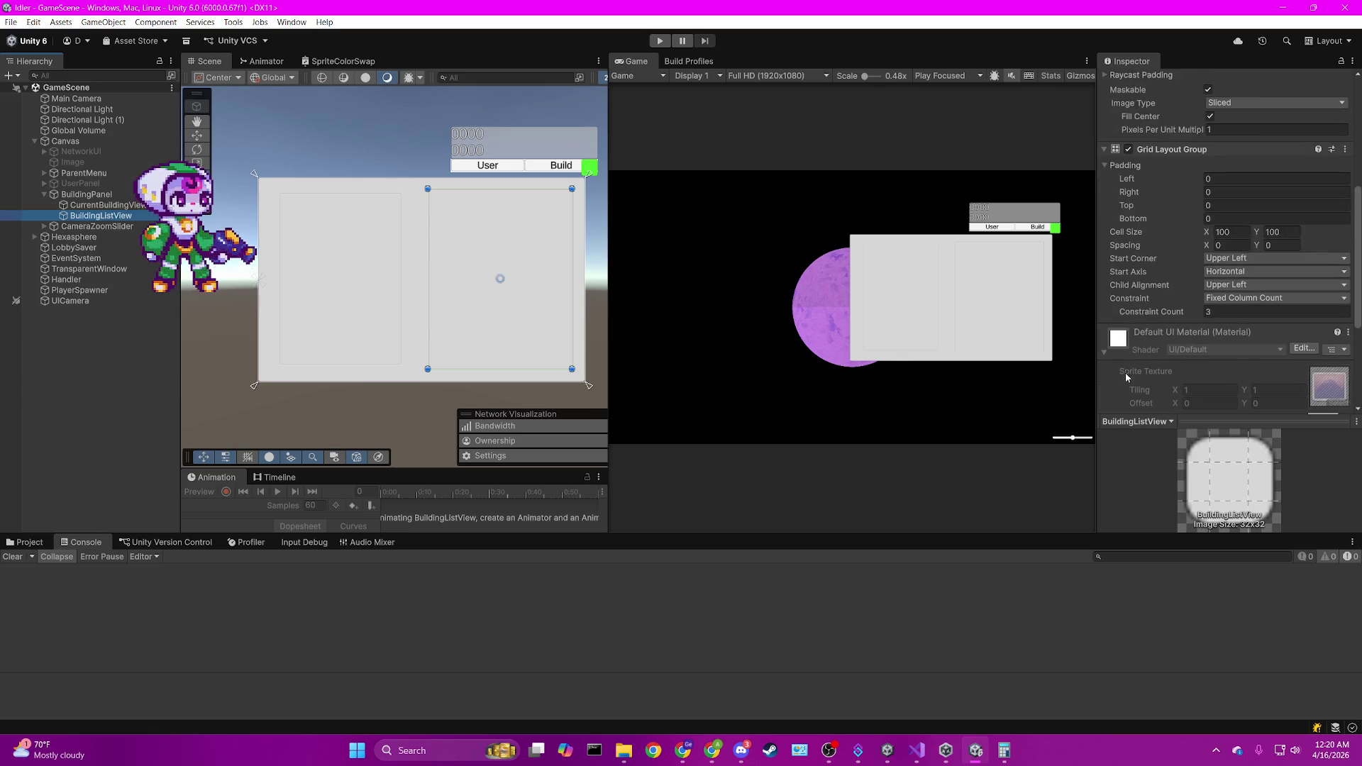
scroll(1121, 355, up, 3)
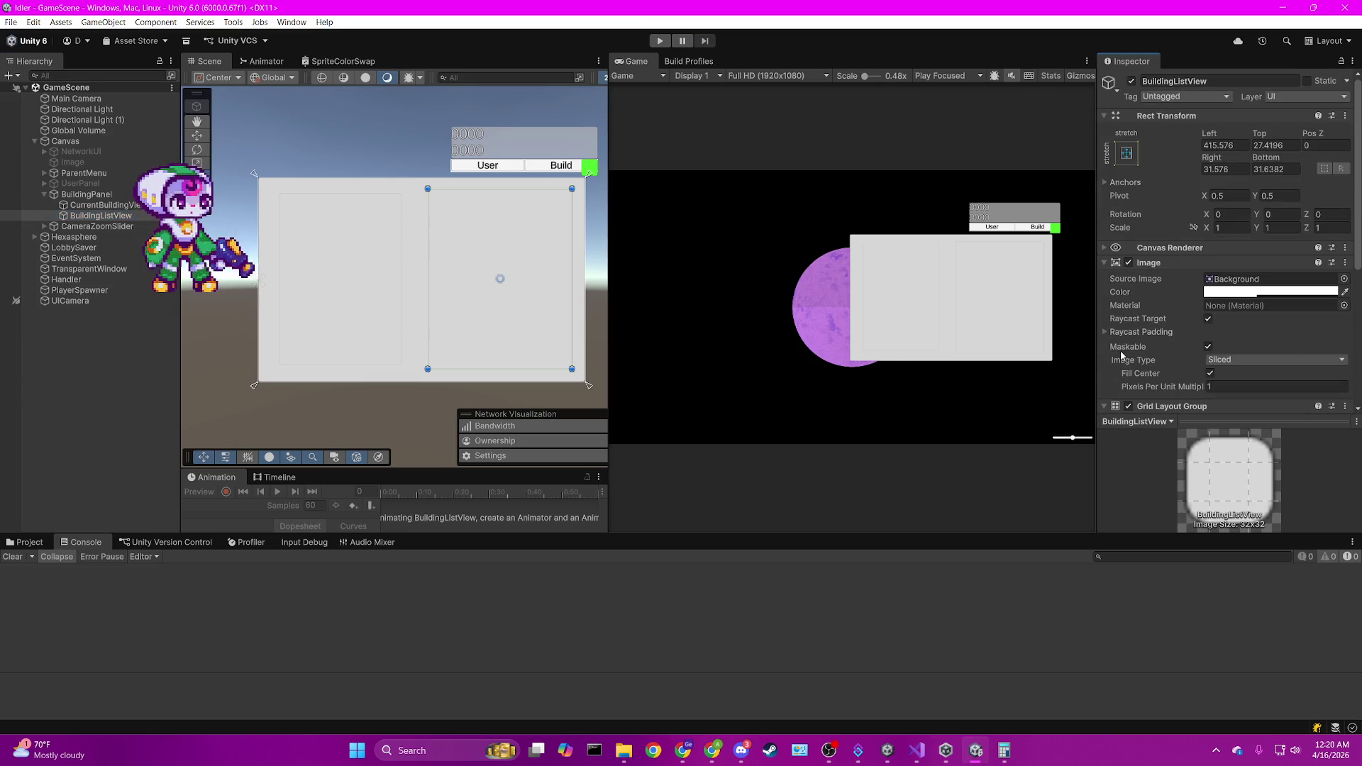
Drag the BuildingUIObject prefab onto BuildingPanel's missing Build UI Object Prefab slot in Building Menu.
click(43, 195)
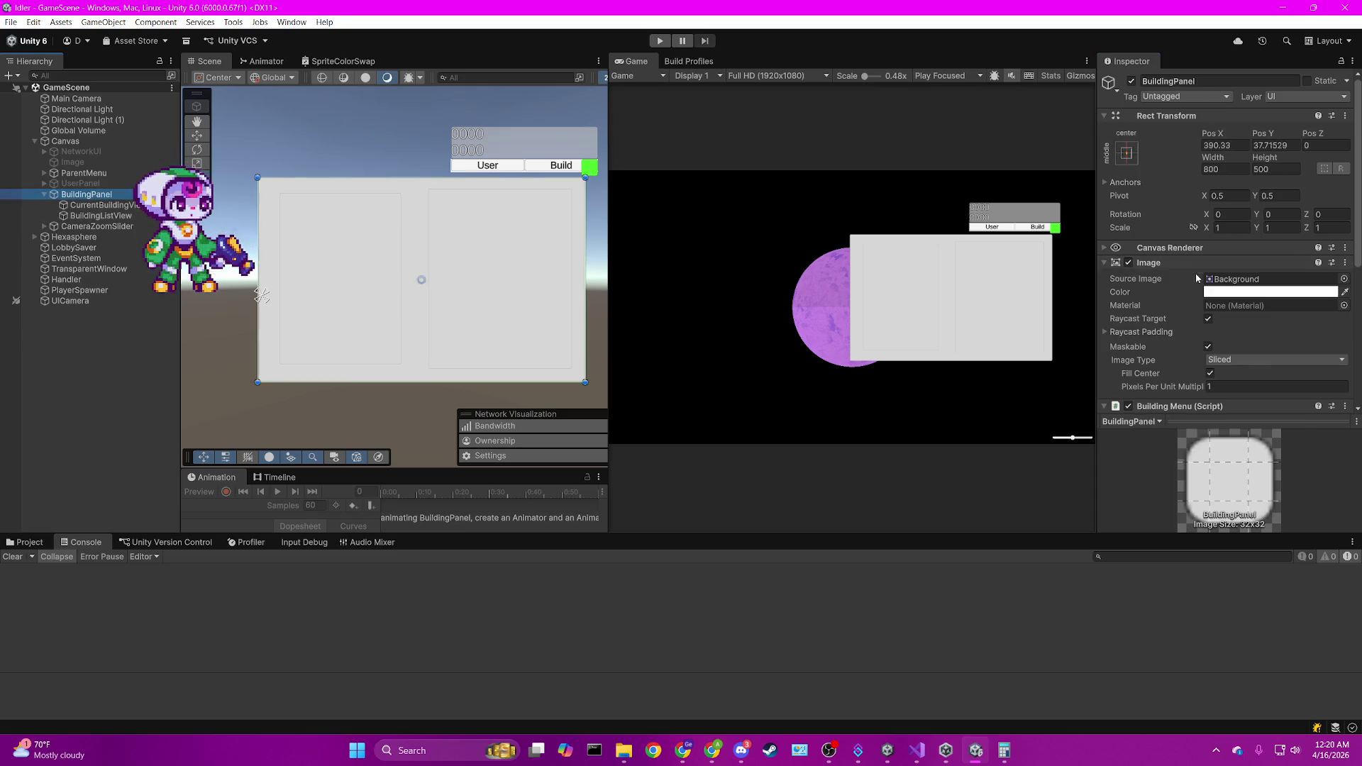
scroll(1194, 274, down, 8)
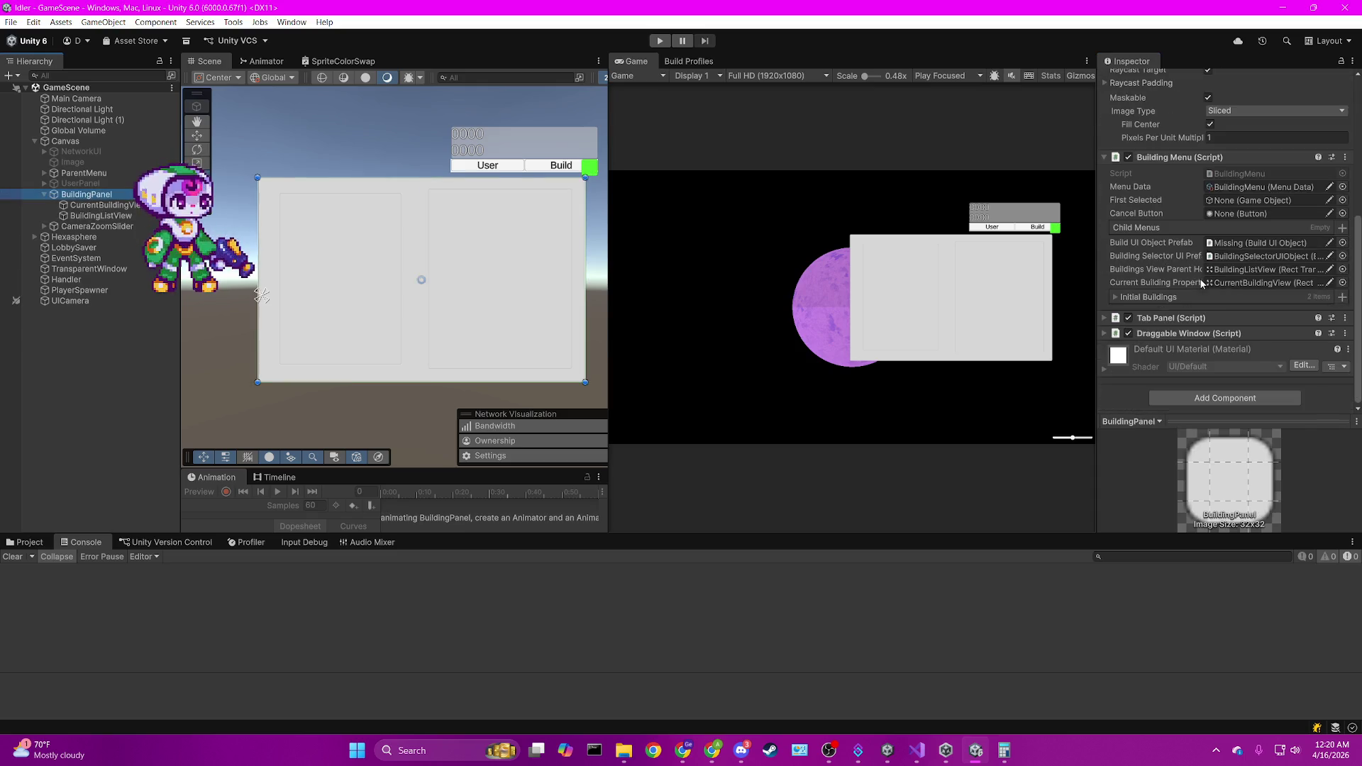
click(1256, 246)
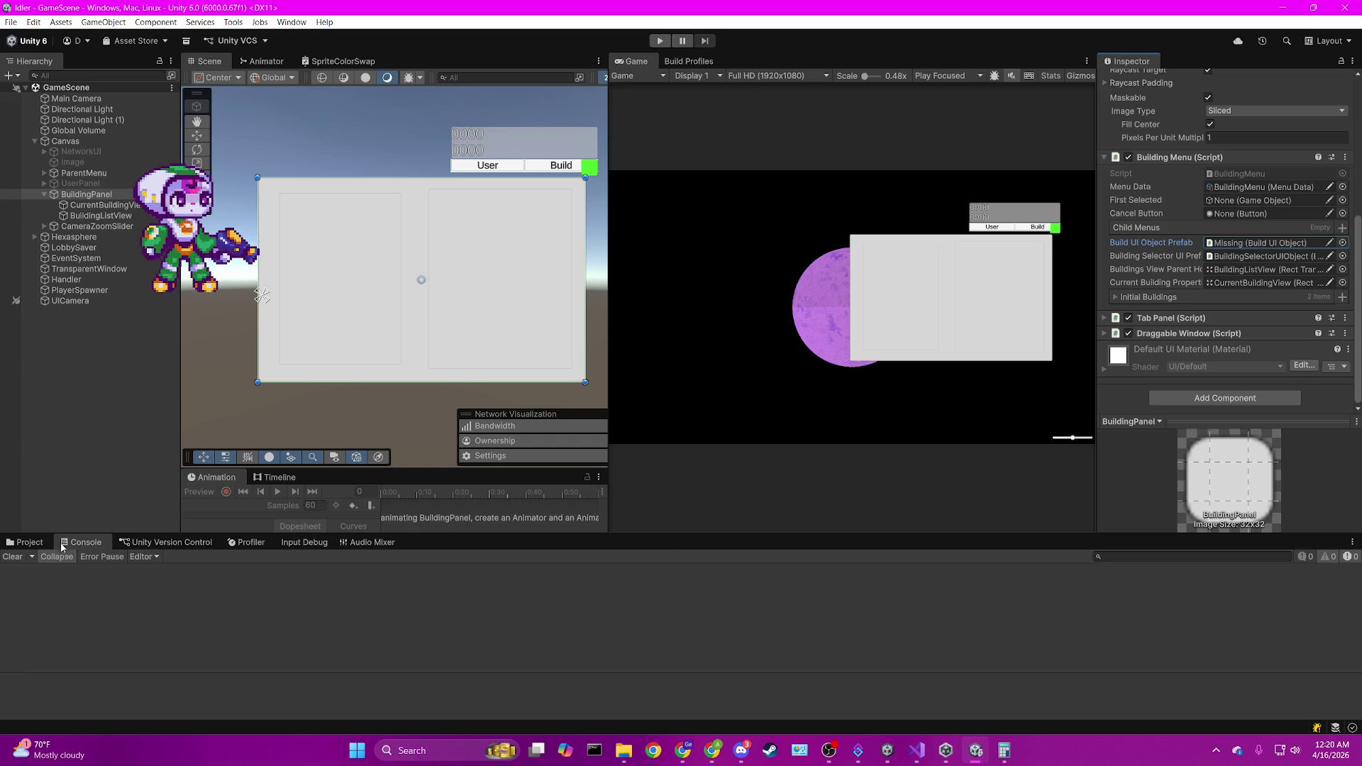
click(25, 542)
mouse_move(218, 606)
mouse_down()
mouse_move(1088, 267)
mouse_move(1255, 242)
mouse_up()
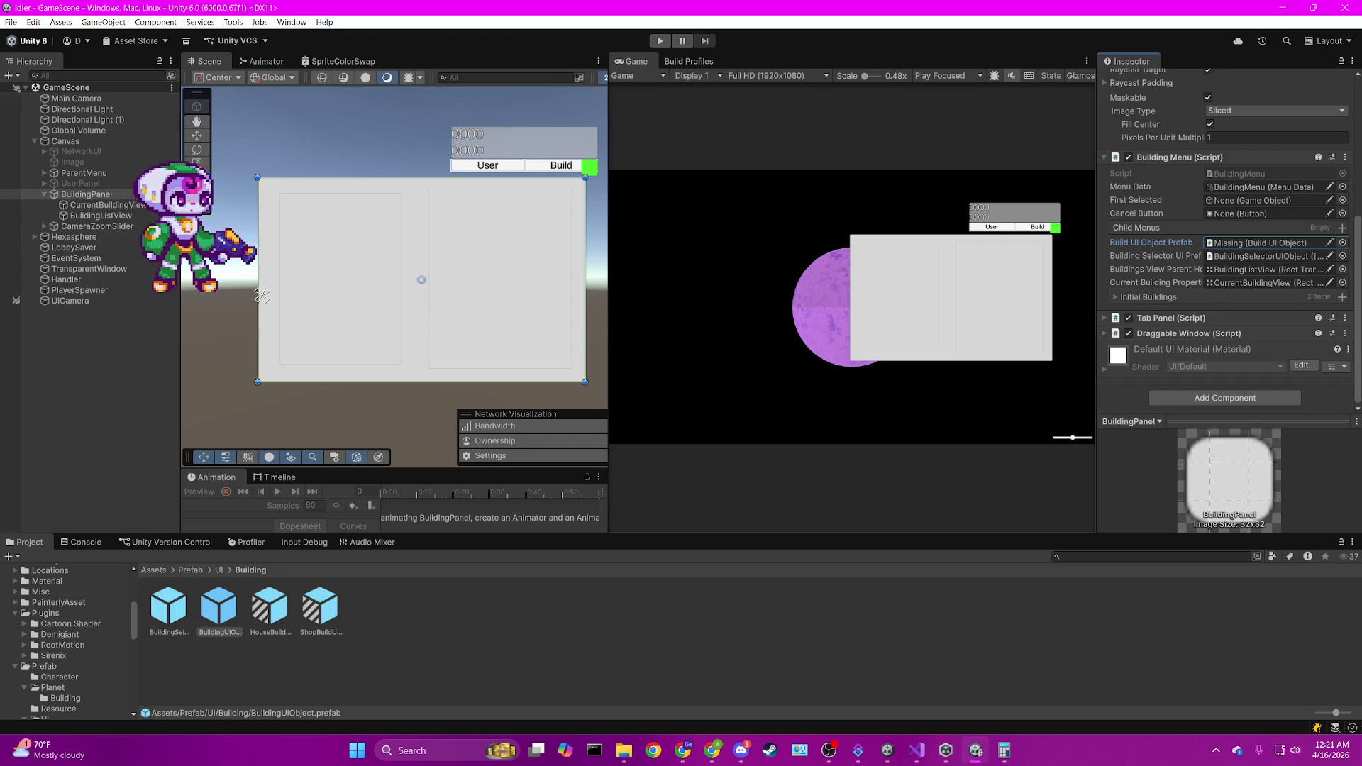
key(alt+Tab)
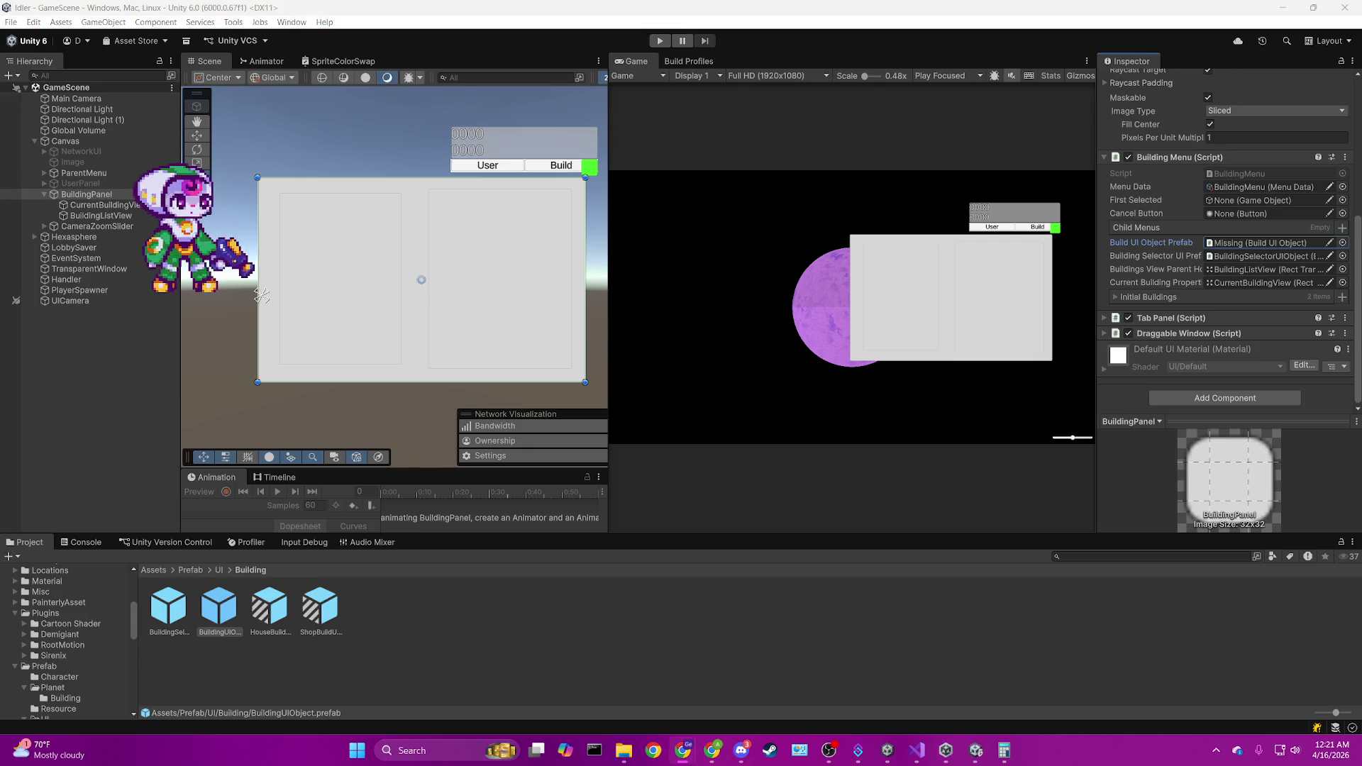